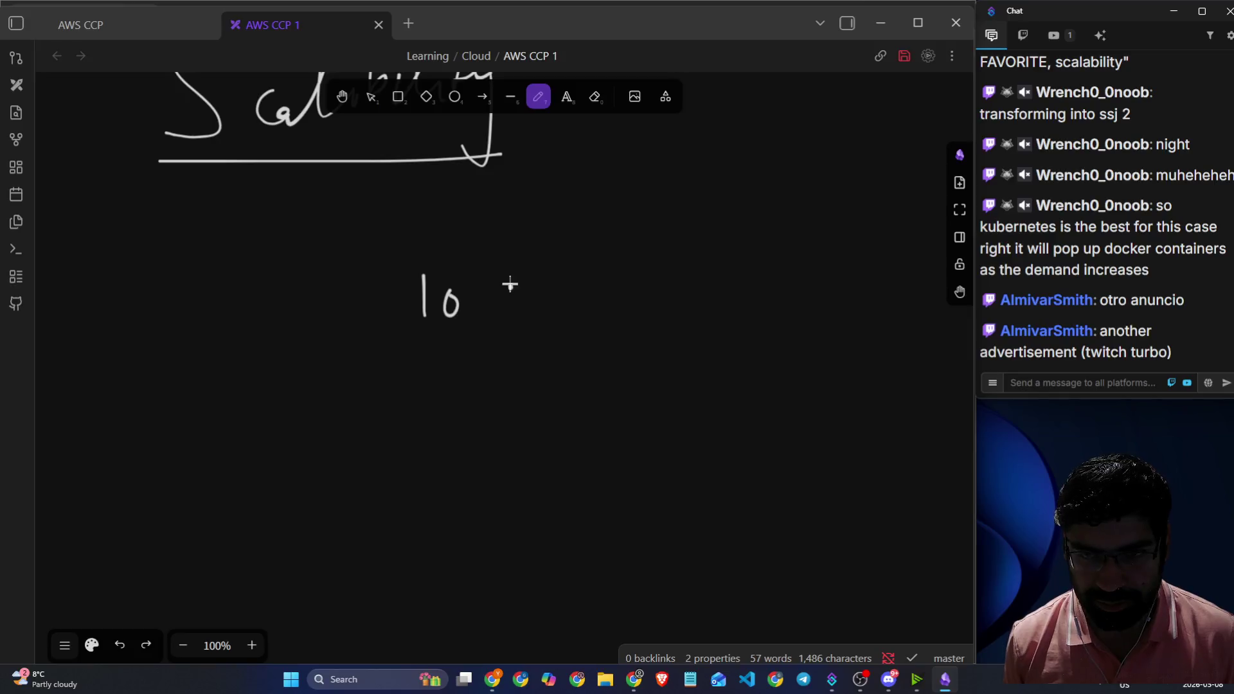
- Handwrite '10 server' and an underlined 'Edtech' under Scalability
mouse_move(509, 284)
mouse_down()
mouse_move(551, 302)
mouse_move(643, 292)
mouse_up()
mouse_move(180, 275)
mouse_down()
mouse_move(184, 315)
mouse_move(219, 288)
mouse_move(232, 312)
mouse_move(265, 291)
mouse_move(296, 296)
mouse_up()
drag(166, 370, 260, 326)
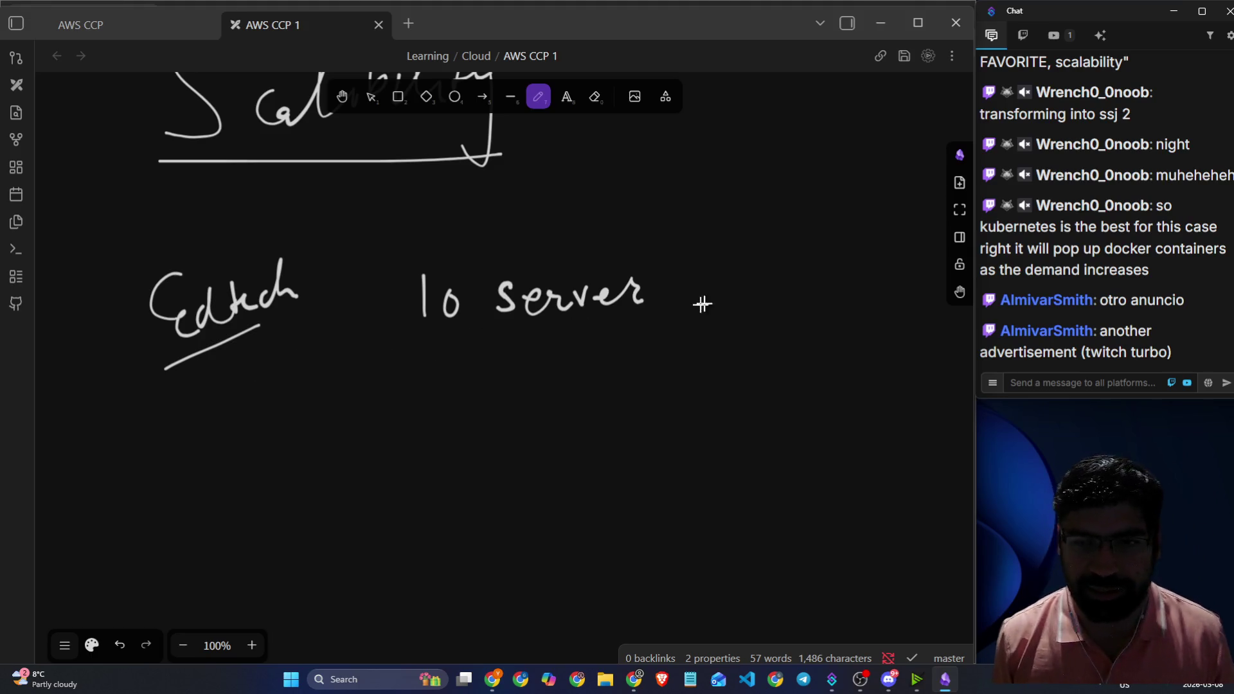
- Add an underlined '1 million' beside '10 server' and '100 million' below it
mouse_move(709, 256)
mouse_down()
mouse_move(734, 232)
mouse_move(742, 274)
mouse_move(781, 267)
mouse_move(786, 242)
mouse_move(803, 258)
mouse_move(899, 244)
mouse_up()
drag(723, 315, 844, 292)
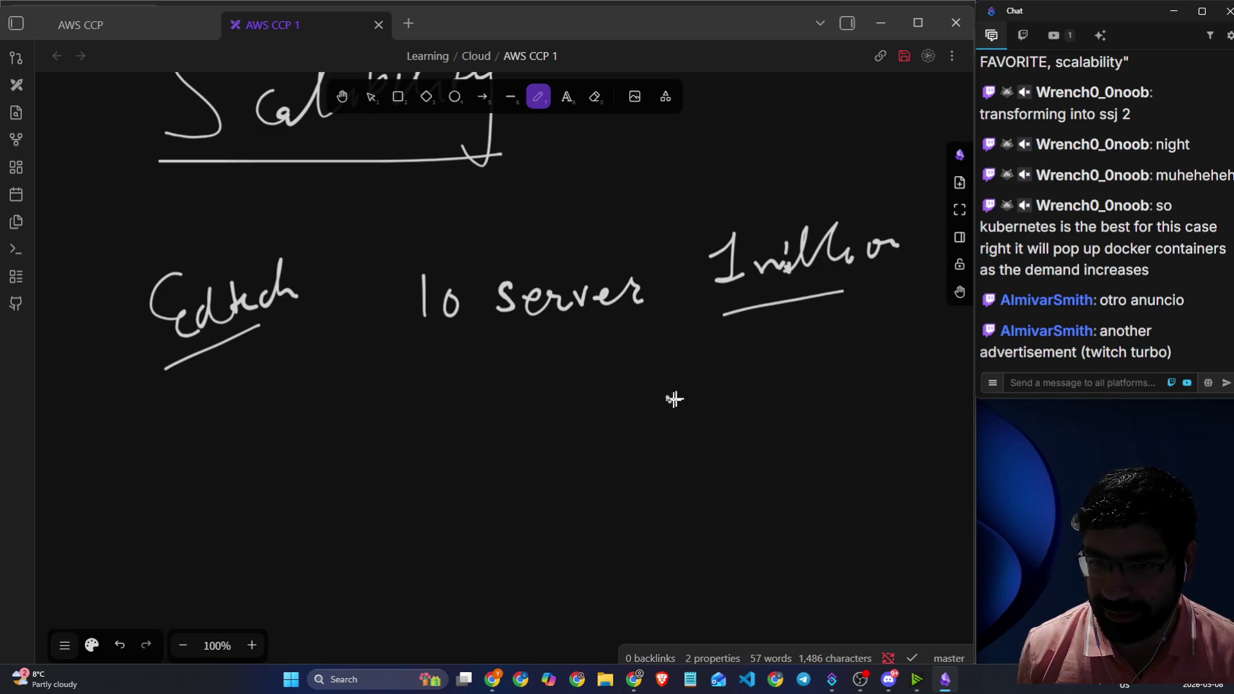
mouse_move(674, 399)
mouse_down()
mouse_move(711, 431)
mouse_move(852, 395)
mouse_move(868, 417)
mouse_move(884, 405)
mouse_move(897, 457)
mouse_move(912, 432)
mouse_up()
- Draw a horizontal double-headed arrow below Edtech with nine small server boxes above it
scroll(302, 243, up, 2)
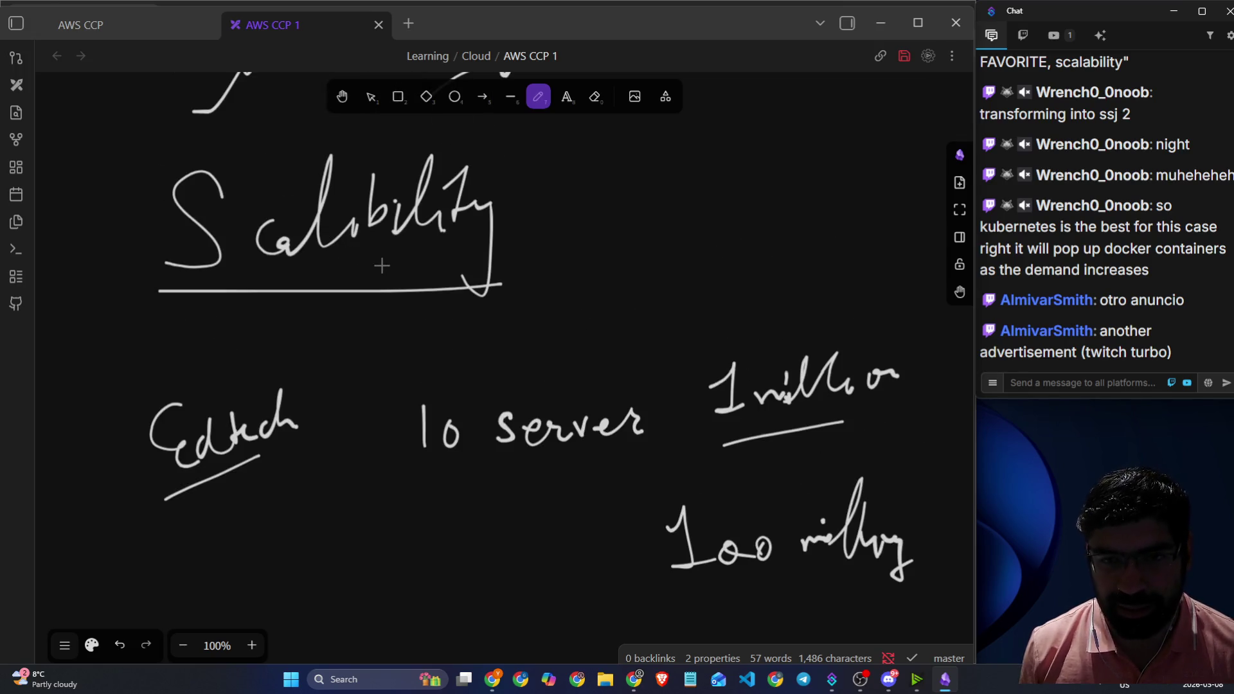
scroll(380, 264, down, 4)
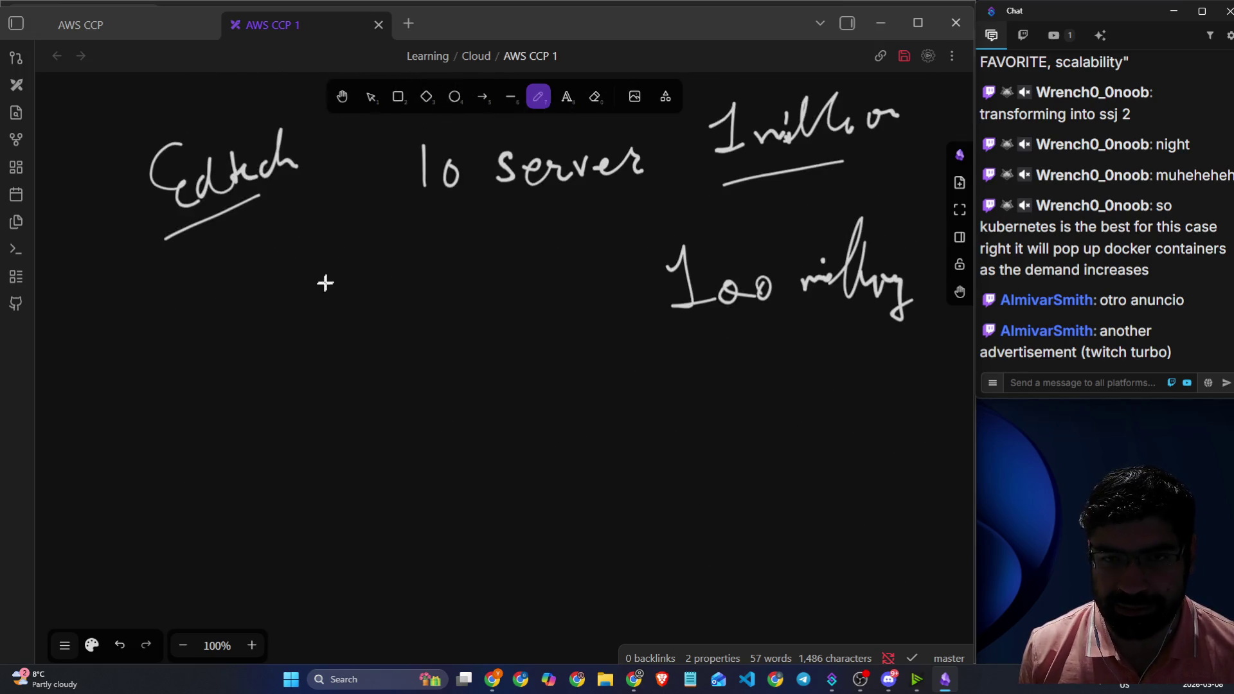
mouse_move(171, 400)
mouse_down()
mouse_move(309, 402)
mouse_move(263, 416)
mouse_move(190, 409)
mouse_up()
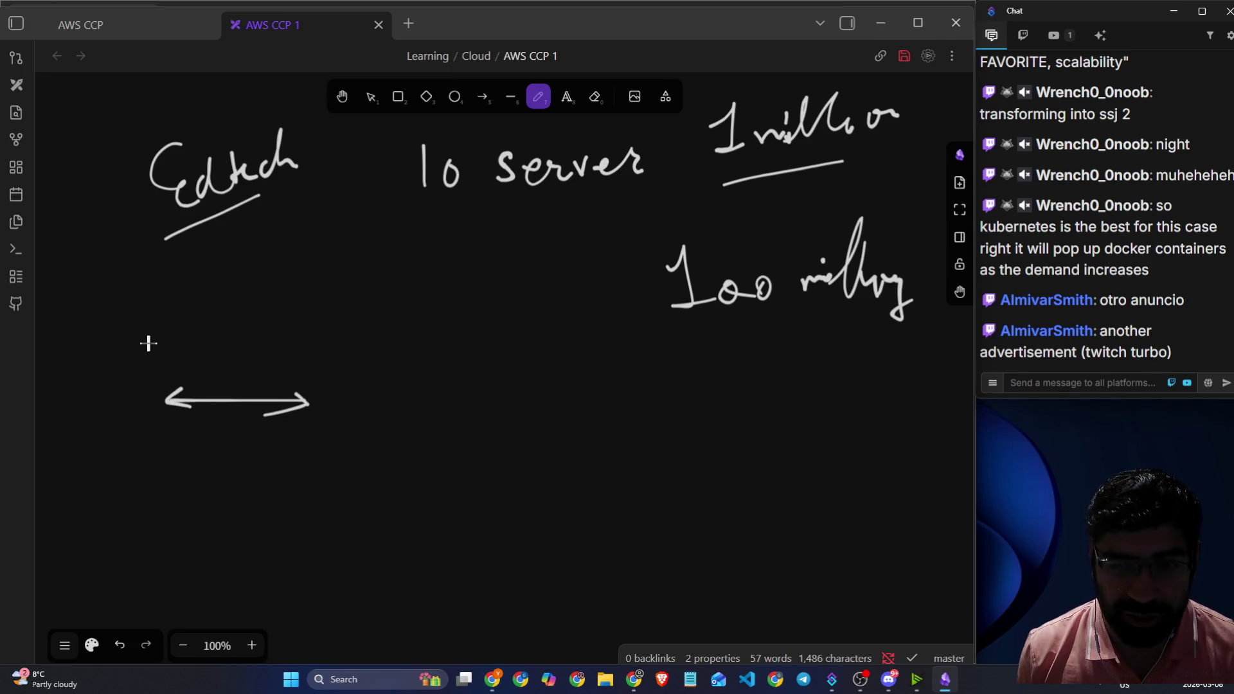
mouse_move(126, 332)
mouse_down()
mouse_move(126, 361)
mouse_move(143, 339)
mouse_move(125, 357)
mouse_move(188, 337)
mouse_move(168, 356)
mouse_move(263, 354)
mouse_move(288, 327)
mouse_move(283, 354)
mouse_move(310, 332)
mouse_move(335, 351)
mouse_move(344, 319)
mouse_move(363, 347)
mouse_move(384, 308)
mouse_move(416, 333)
mouse_move(386, 308)
mouse_up()
mouse_move(429, 312)
mouse_down()
mouse_move(457, 315)
mouse_move(463, 346)
mouse_up()
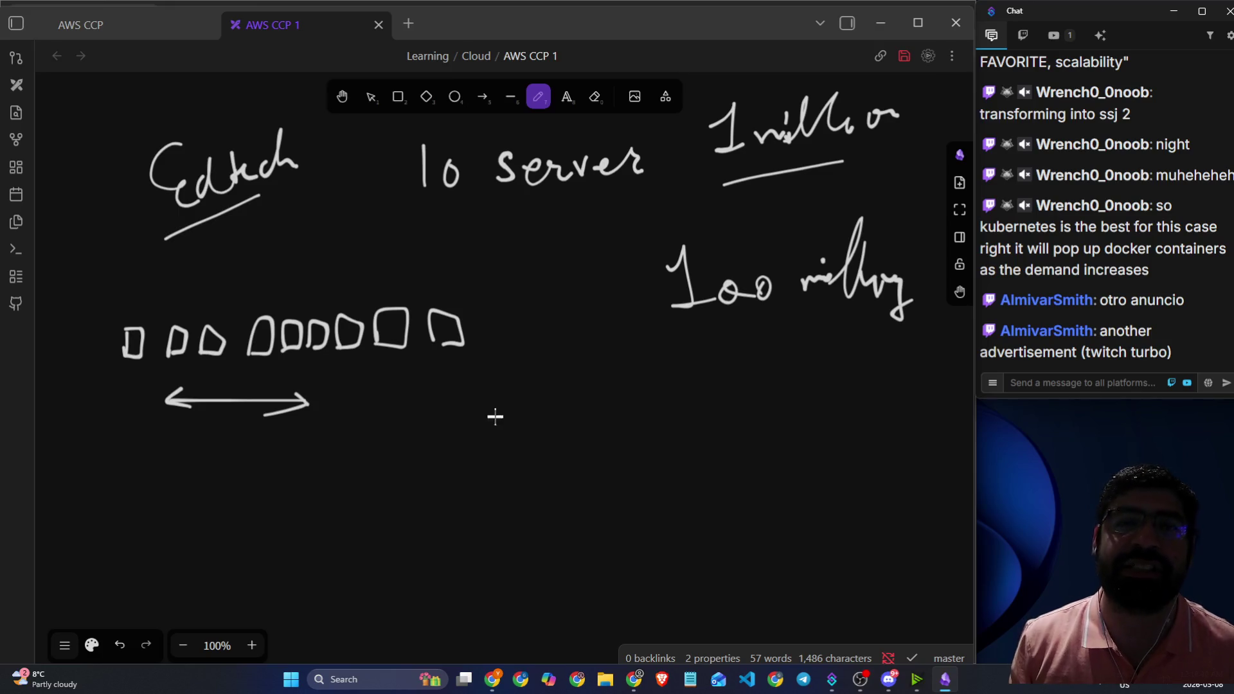
- Draw a vertical double-headed arrow beside a small box and a tall rectangle
scroll(495, 417, down, 3)
mouse_move(424, 437)
mouse_down()
mouse_move(424, 344)
mouse_move(429, 354)
mouse_up()
drag(407, 427, 433, 422)
mouse_move(428, 344)
mouse_down()
mouse_move(471, 364)
mouse_move(502, 339)
mouse_up()
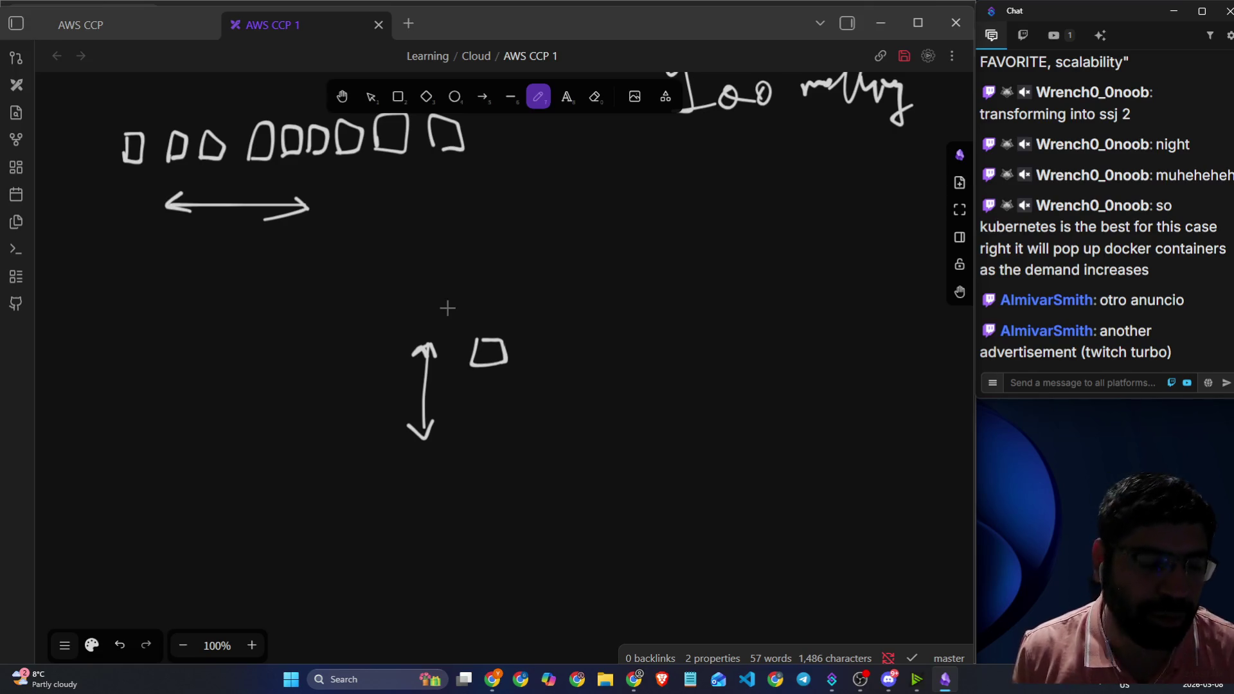
mouse_move(546, 315)
mouse_down()
mouse_move(537, 444)
mouse_move(613, 406)
mouse_move(571, 290)
mouse_move(555, 330)
mouse_up()
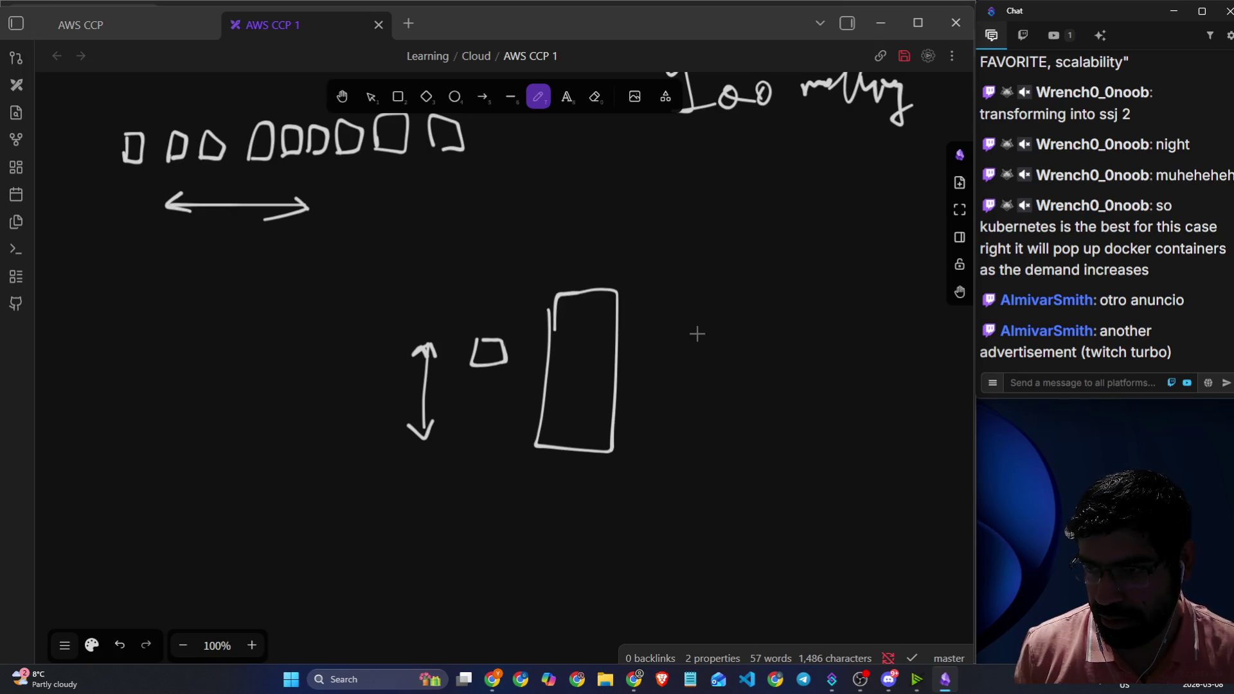
- Add check marks near both server diagrams
scroll(696, 333, up, 3)
drag(274, 386, 330, 350)
mouse_move(403, 479)
mouse_down()
mouse_move(411, 495)
mouse_move(483, 463)
mouse_up()
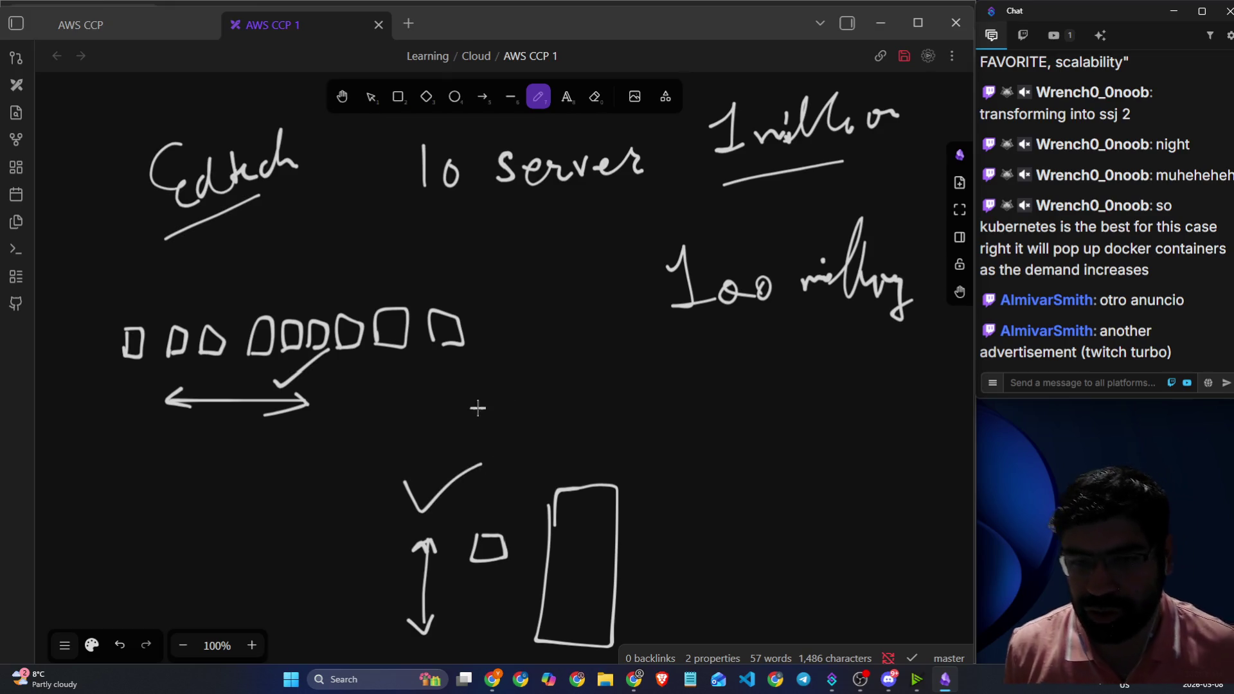
scroll(482, 386, down, 2)
scroll(425, 295, up, 1)
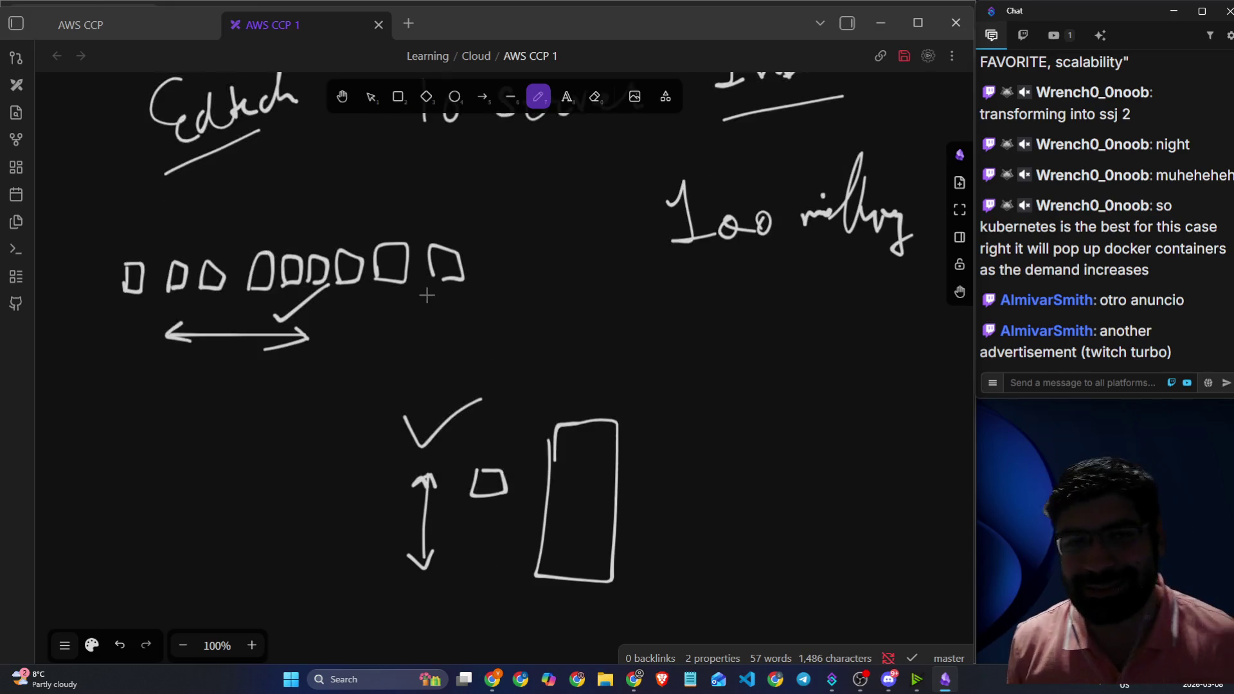
- Read and highlight the 'Increase speed and agility' card in the Skill Builder lesson
key(alt+Tab)
key(Tab)
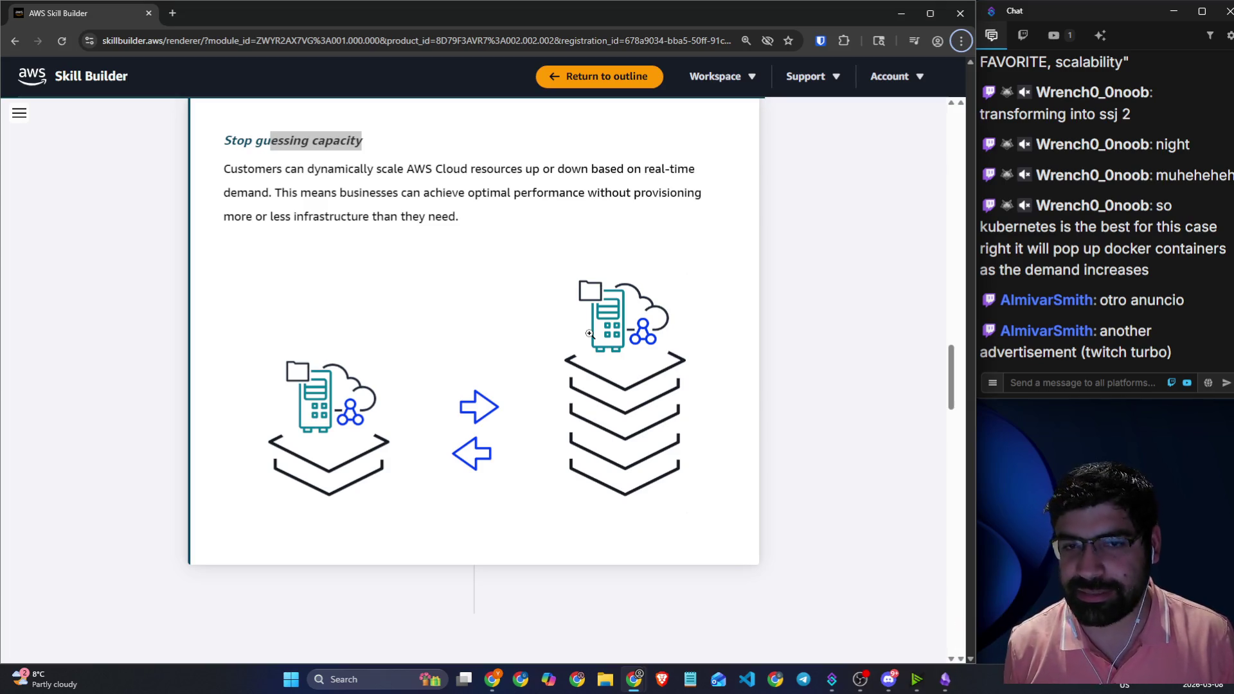
scroll(587, 331, down, 7)
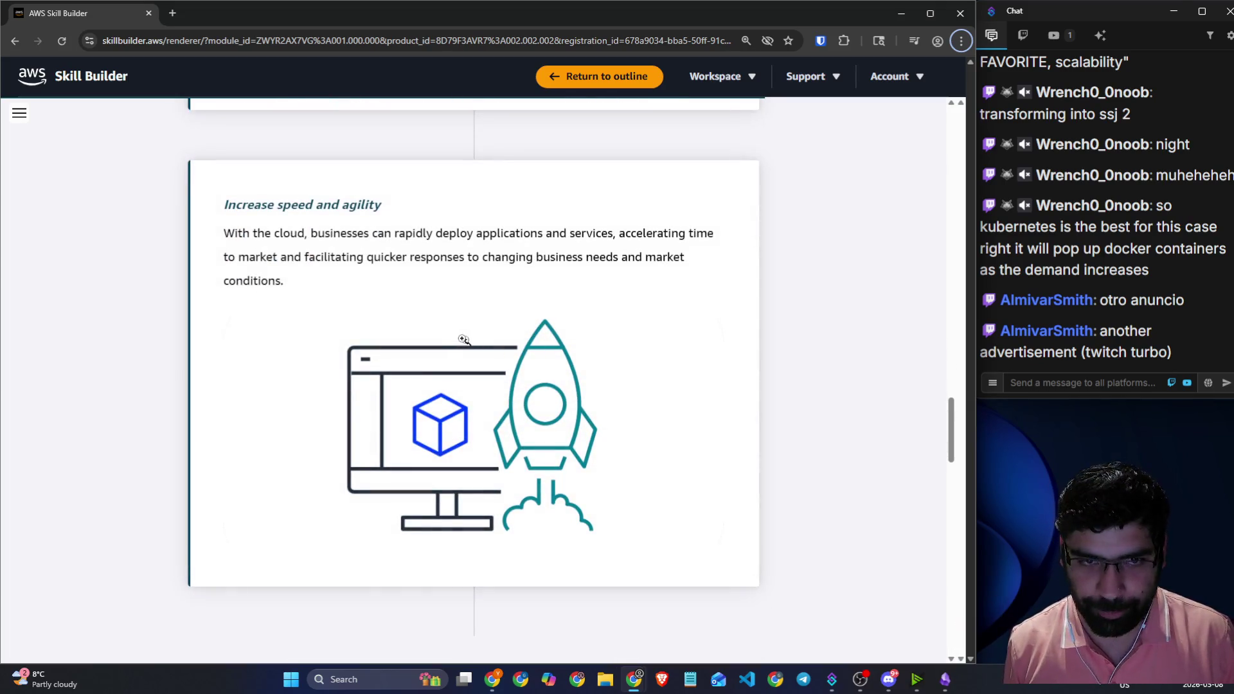
drag(223, 211, 371, 203)
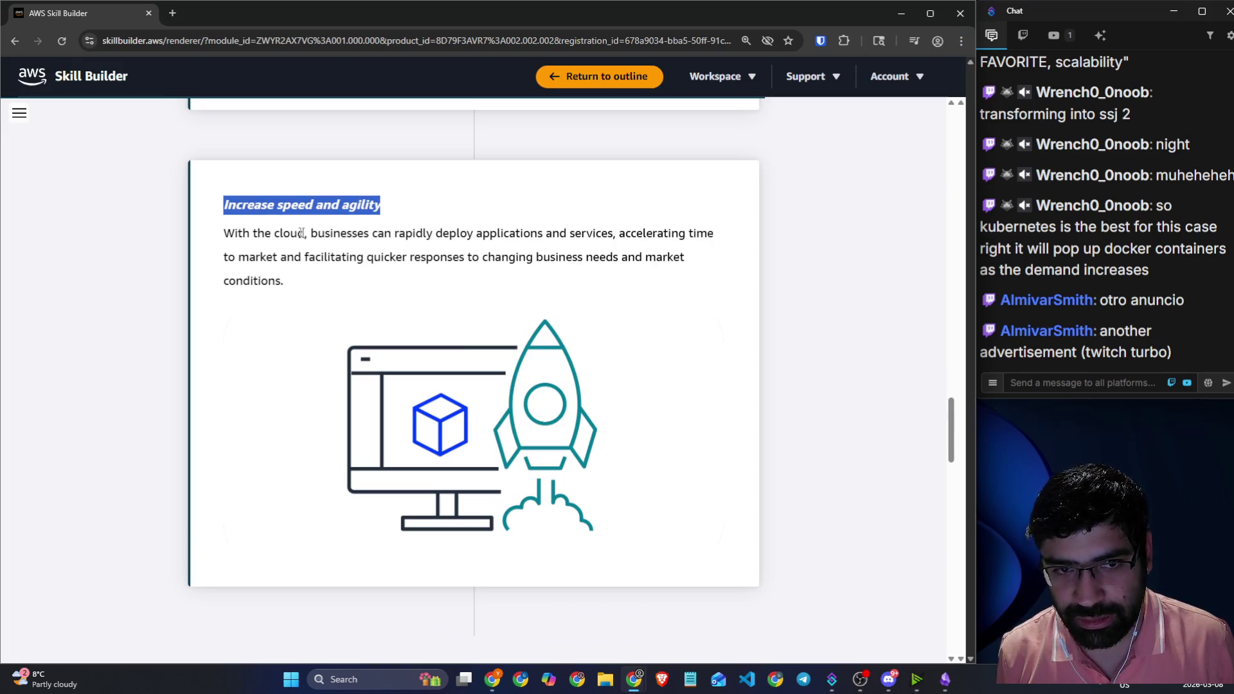
drag(274, 234, 733, 246)
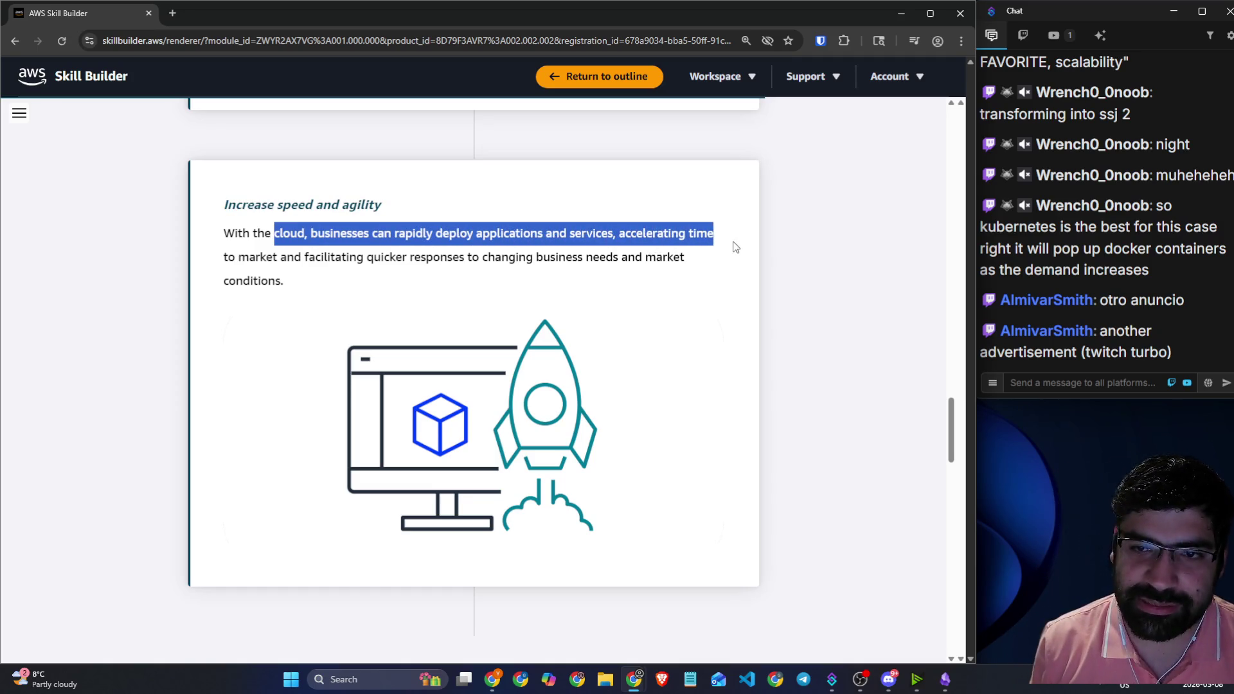
drag(315, 257, 666, 270)
- Open a new Chrome tab on the Google start page
key(alt+Tab)
key(alt+Tab)
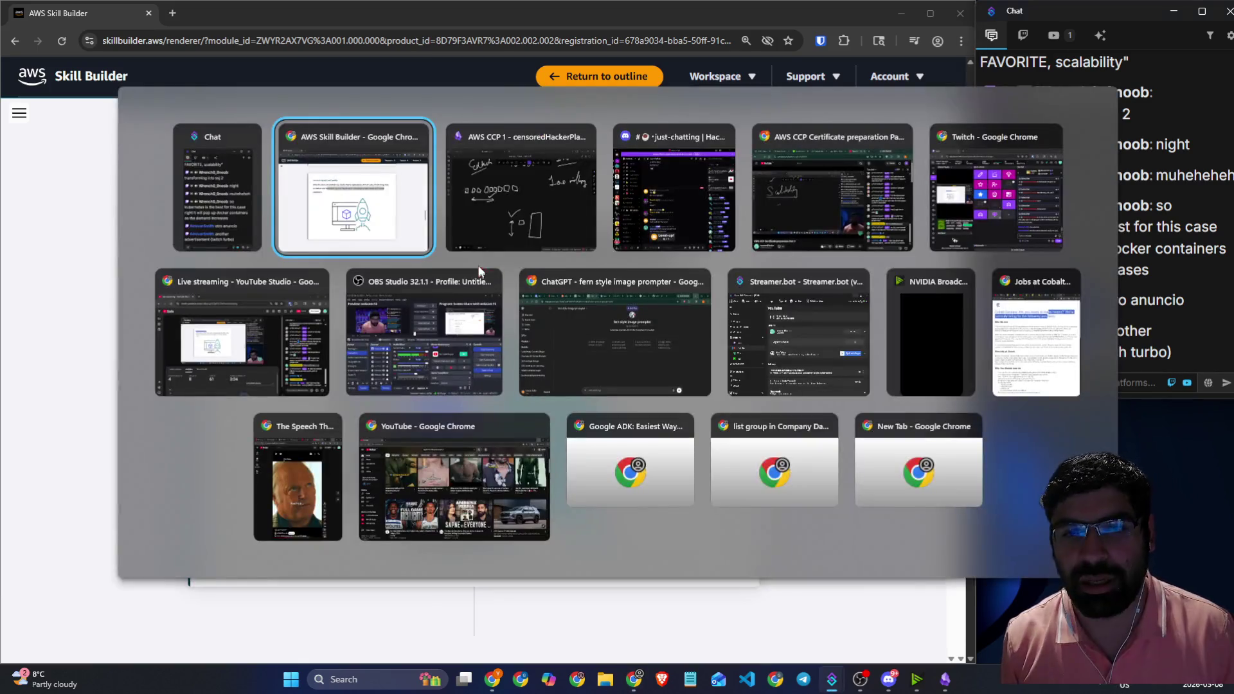
key(alt+Tab)
key(alt+Tab)
click(533, 235)
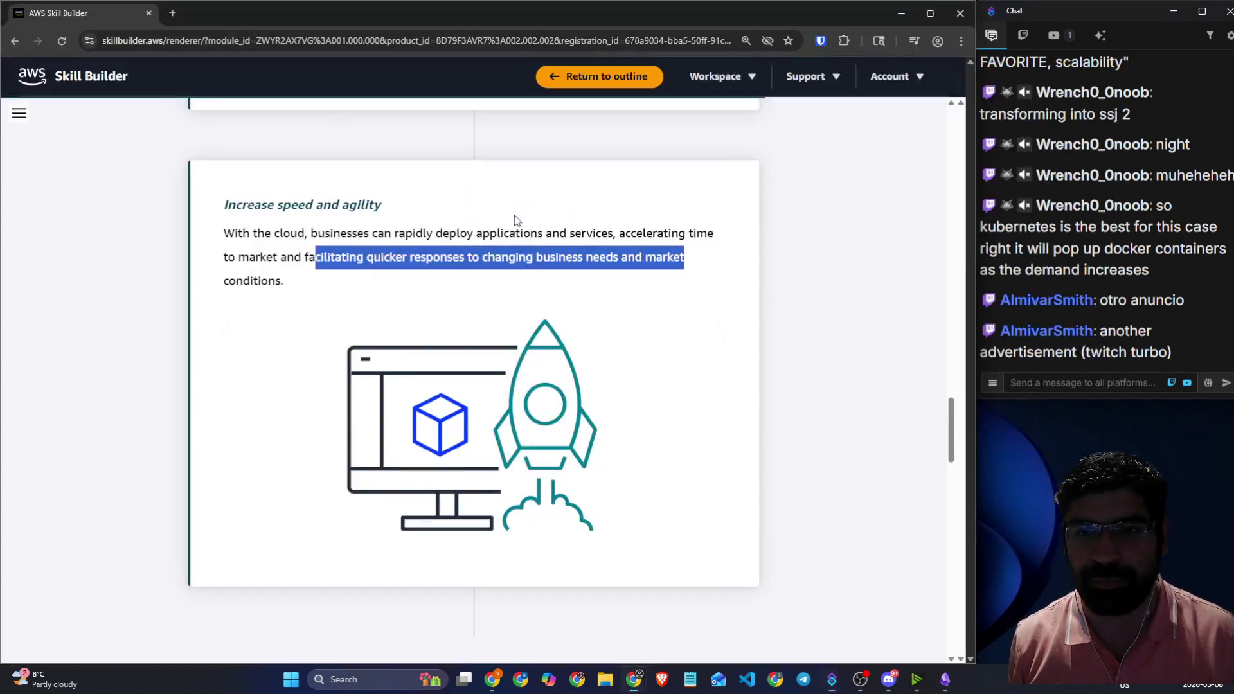
click(172, 13)
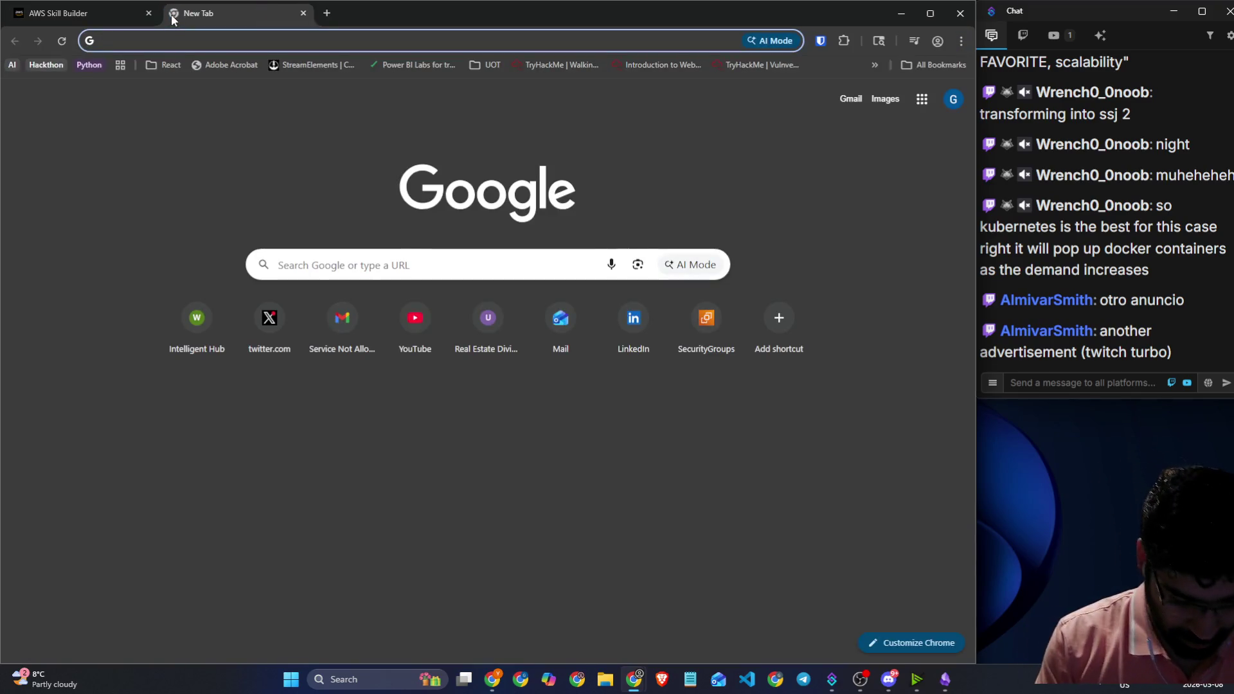
- Search Google for 'wait time on nvidia gpu server'
text(wait ti)
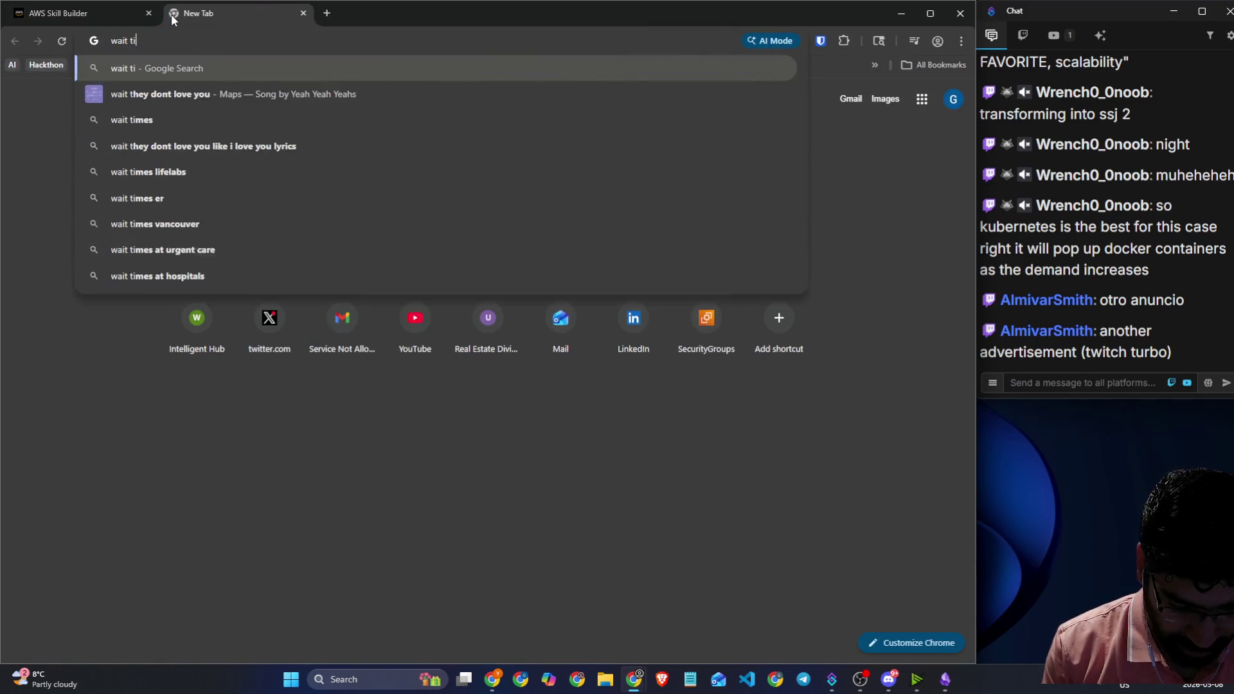
text(me on nvidia)
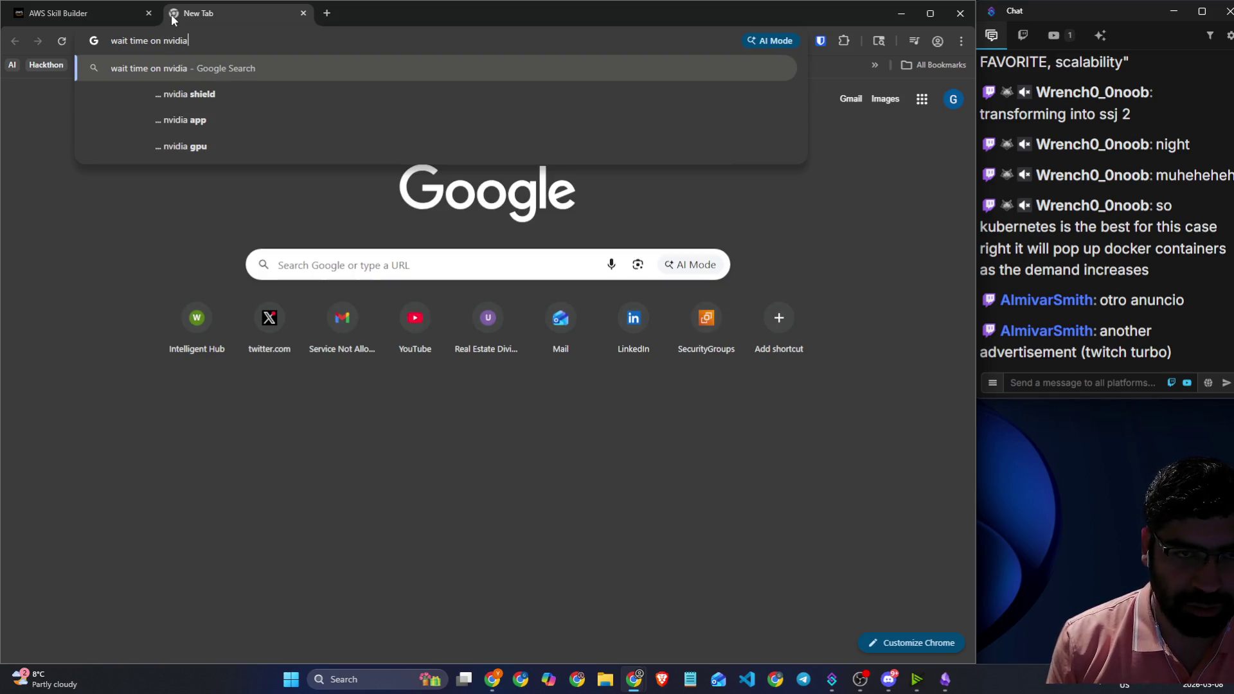
text( gpu )
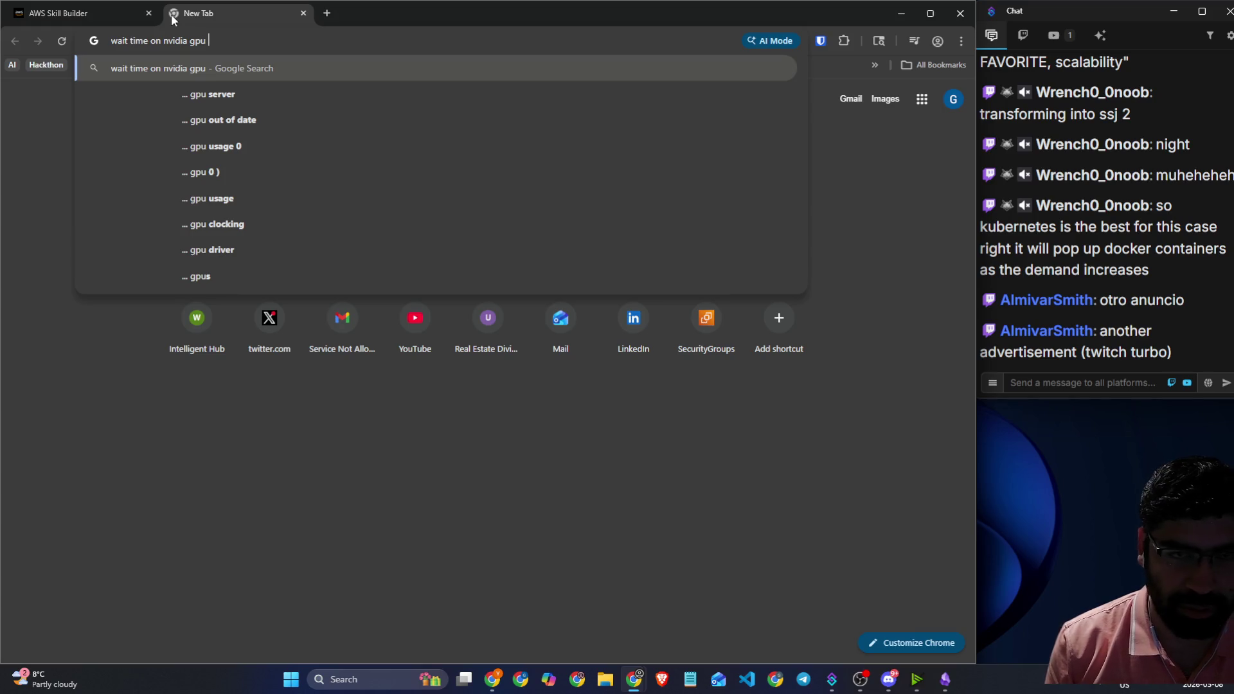
text(server)
key(Return)
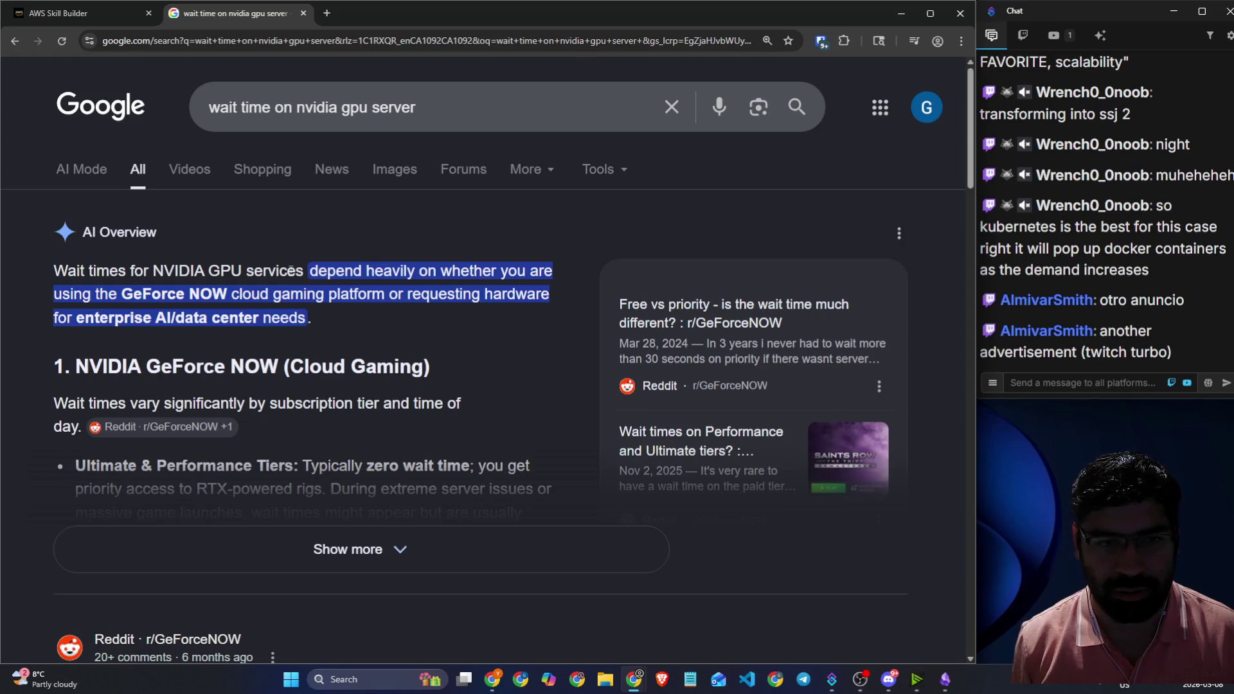
scroll(295, 276, down, 2)
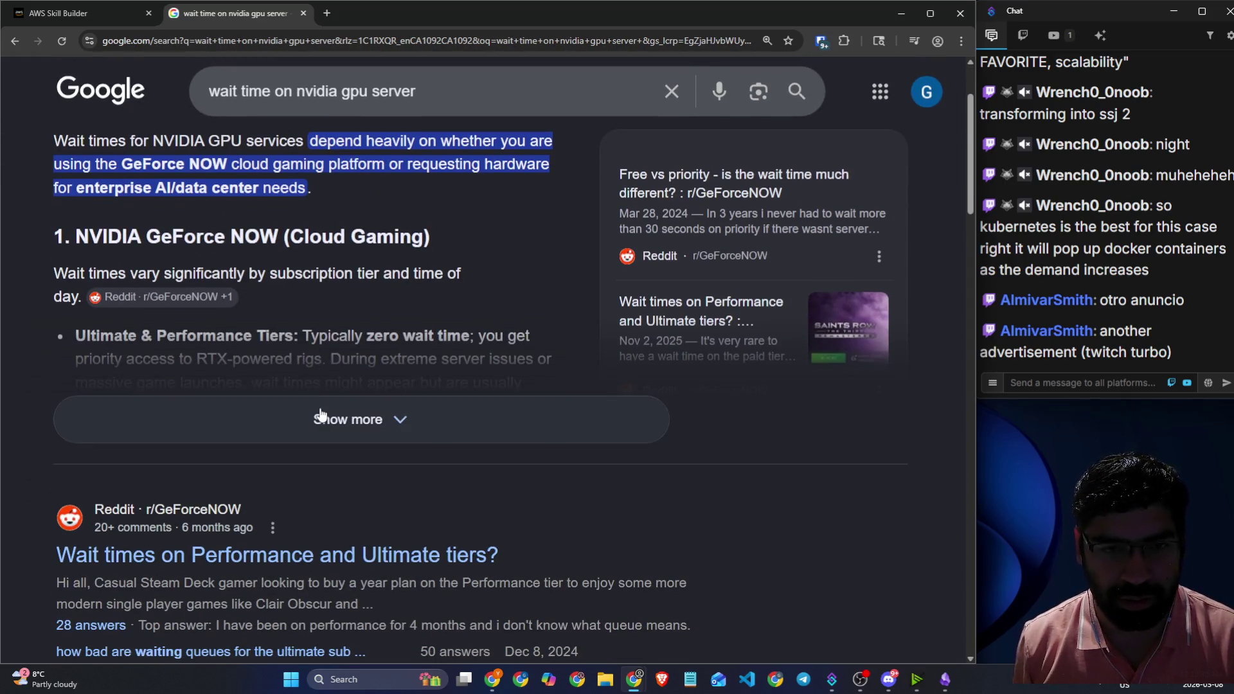
- Refine the search to 'wait time on nvidia h100 chips'
click(465, 107)
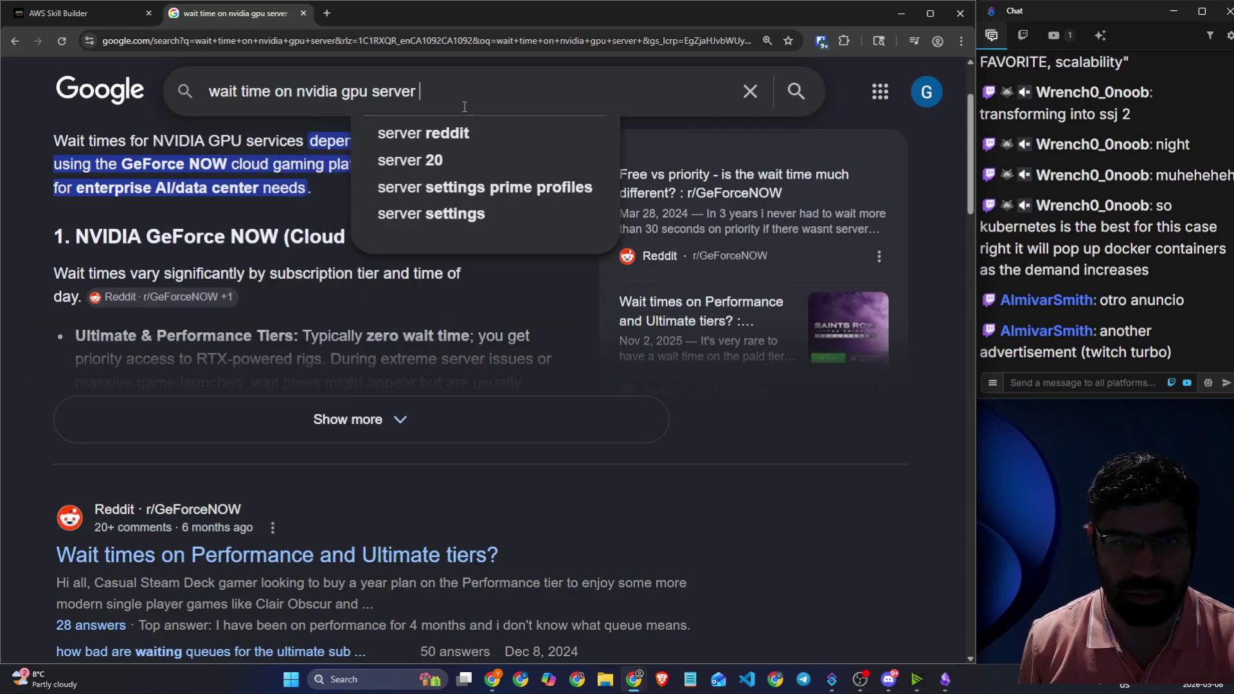
text(h)
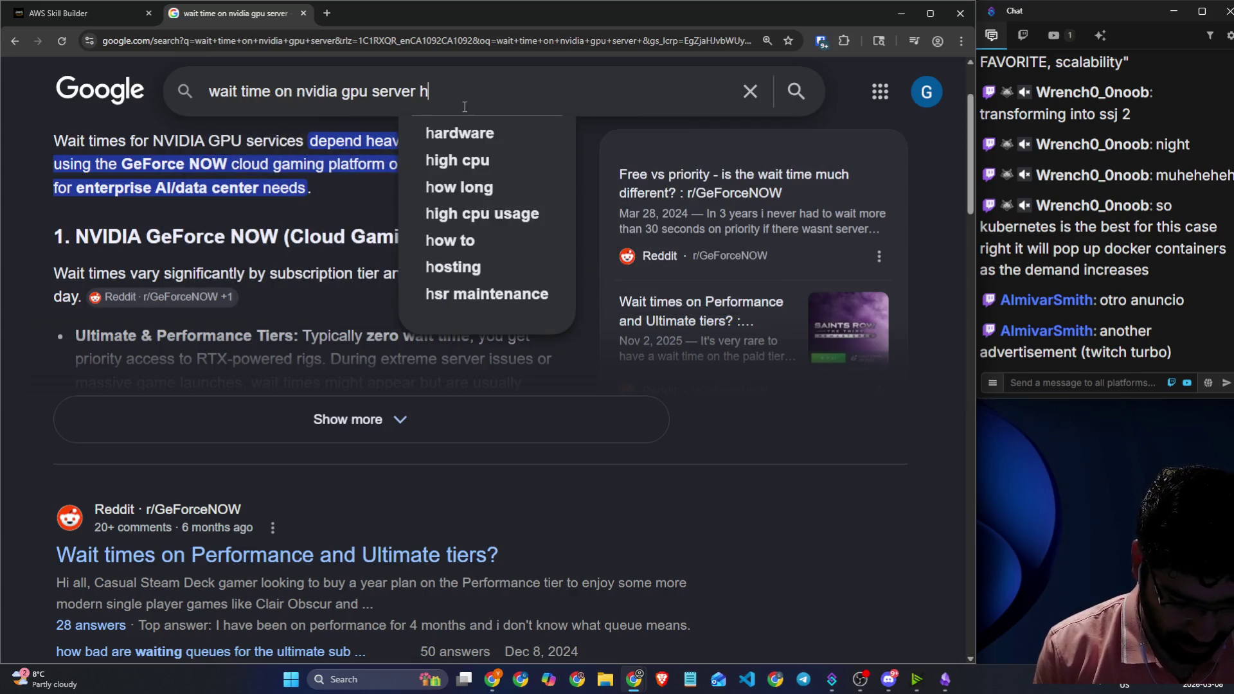
key(BackSpace)
key(BackSpace)
key(BackSpace)
key(BackSpace)
key(BackSpace)
key(BackSpace)
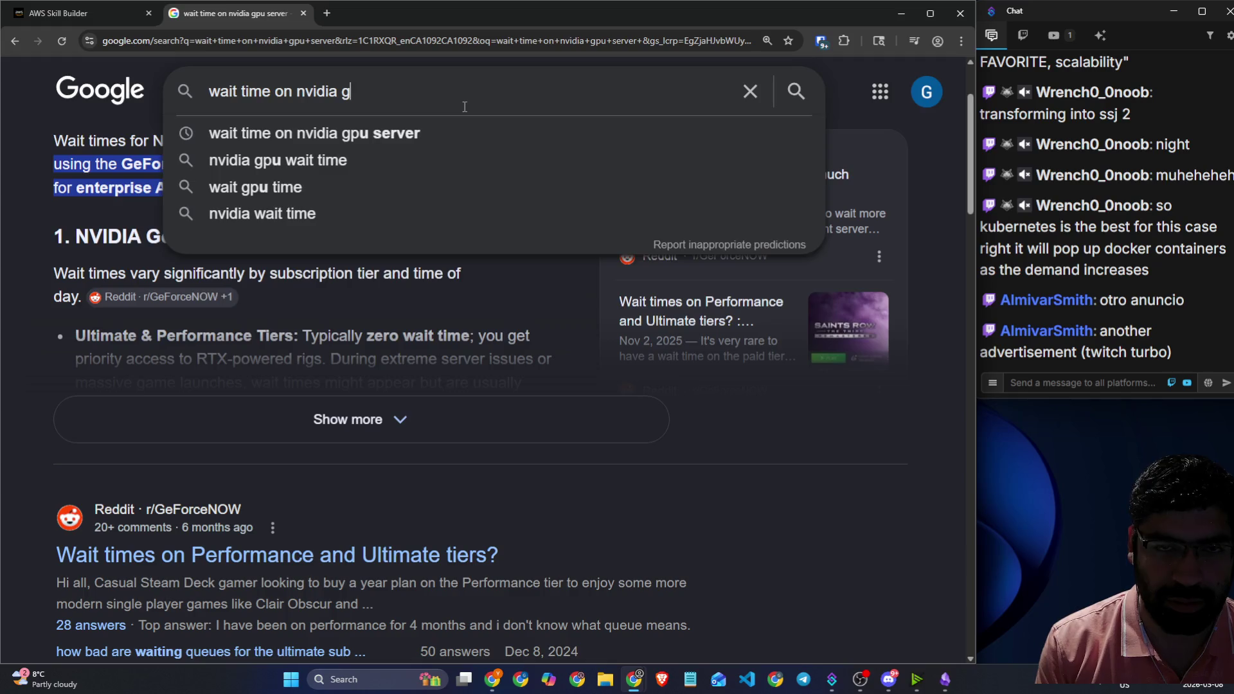
text(h100)
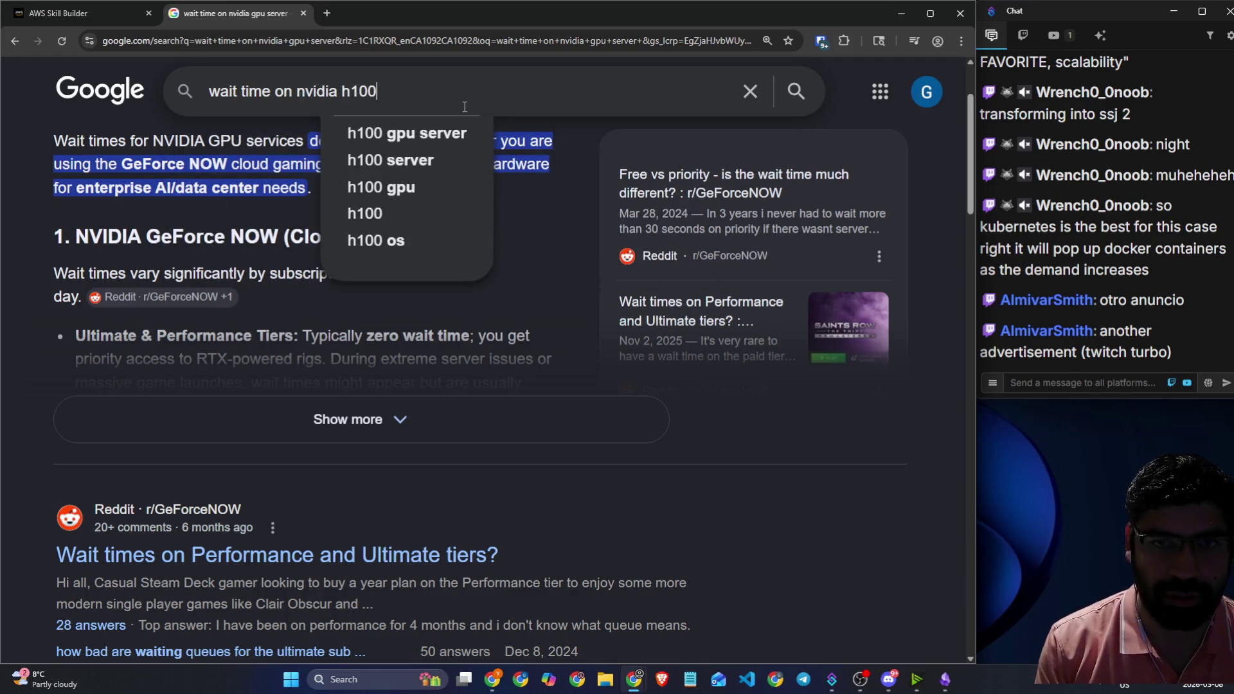
text( chips)
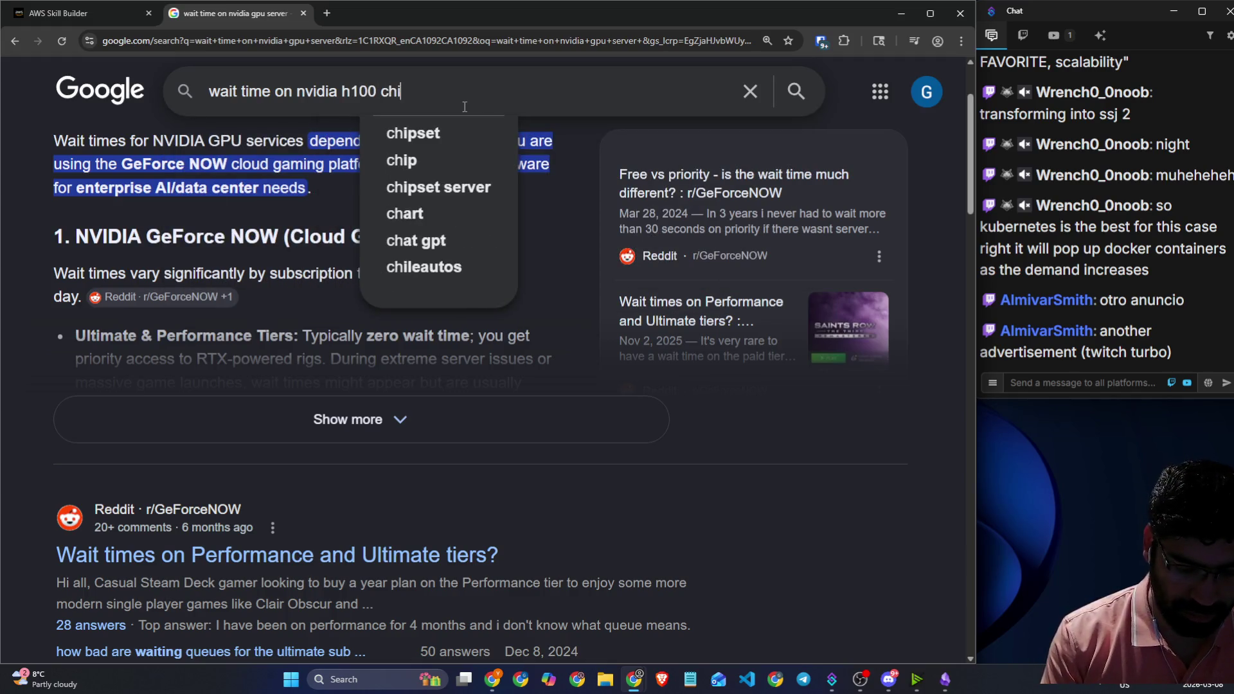
key(Return)
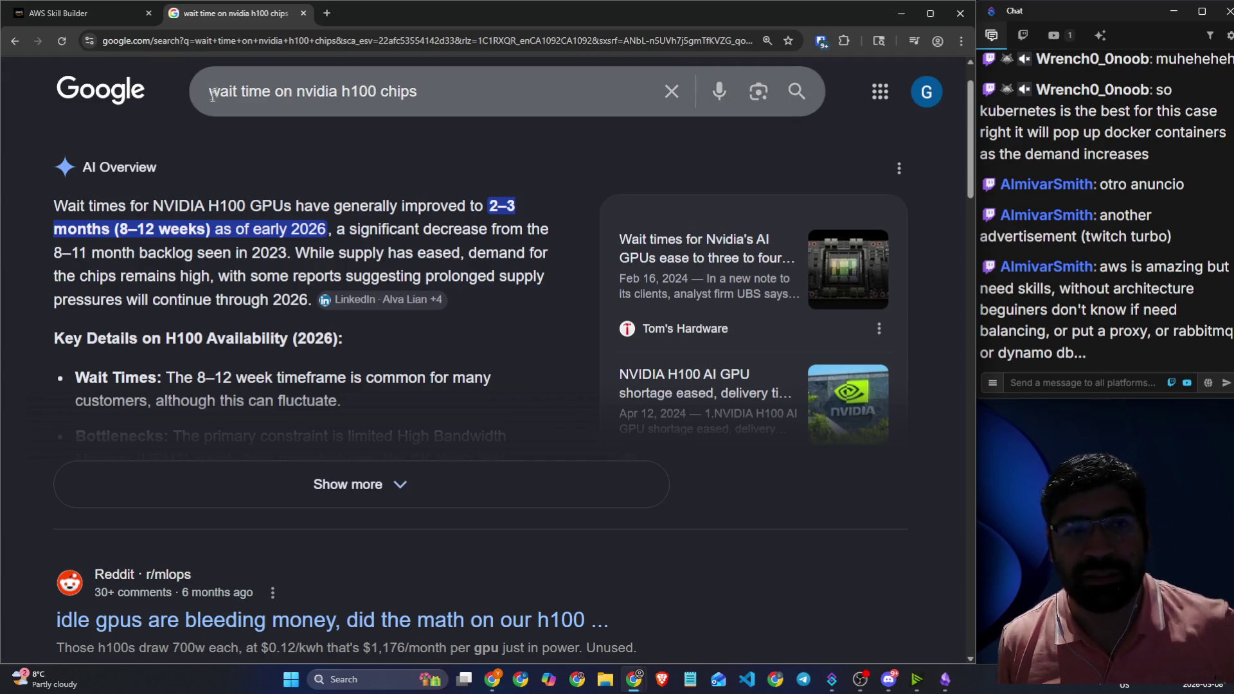
- On blank Excalidraw canvas, handwrite an underlined 'S & A'
click(84, 13)
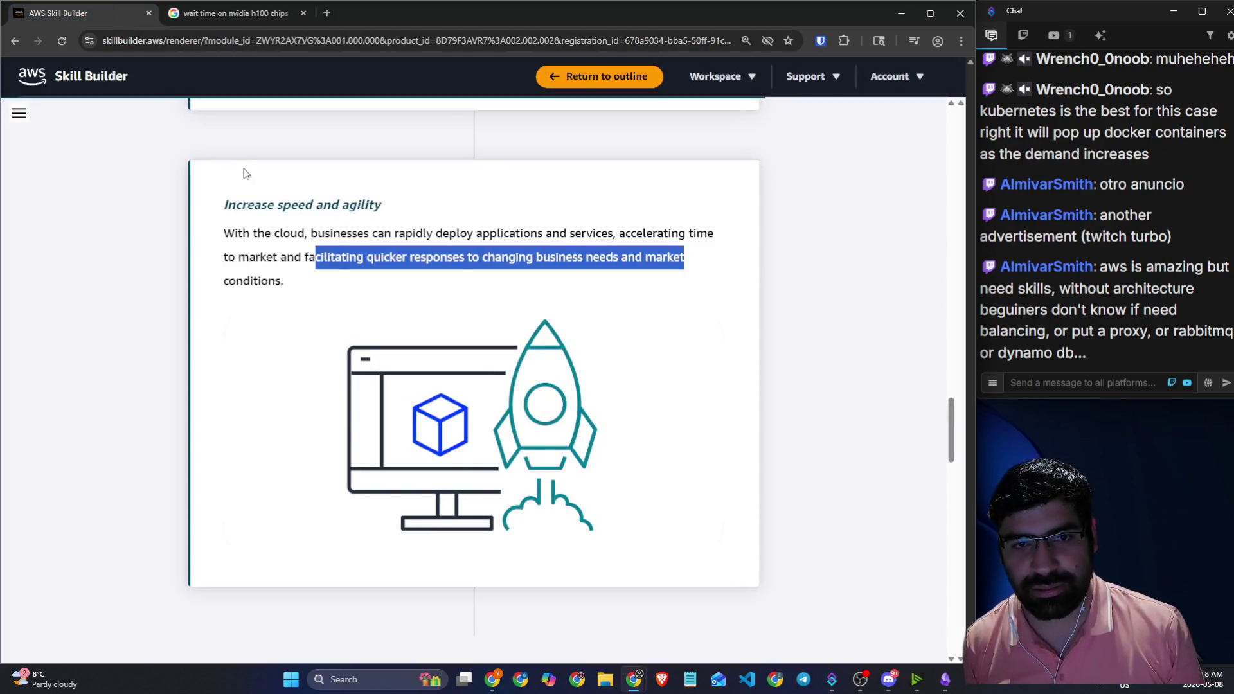
key(alt+Tab)
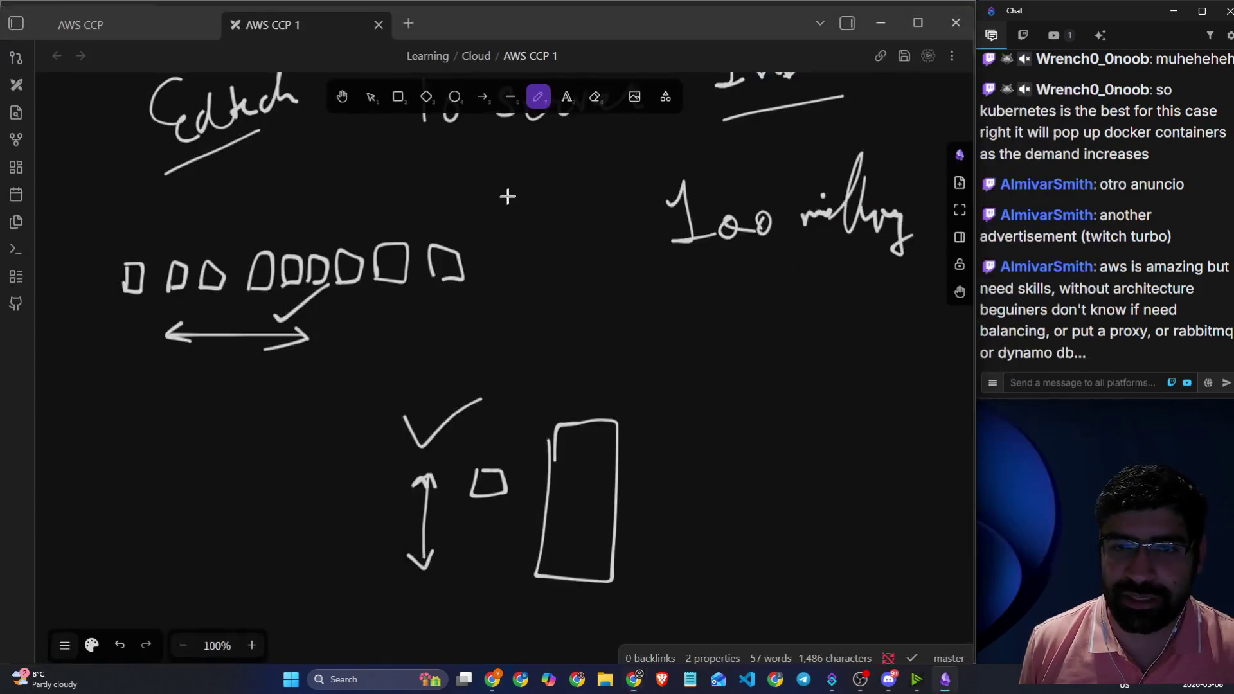
scroll(496, 212, down, 8)
mouse_move(185, 238)
mouse_down()
mouse_move(206, 238)
mouse_move(198, 264)
mouse_move(334, 239)
mouse_move(240, 273)
mouse_up()
mouse_move(345, 267)
mouse_down()
mouse_move(330, 214)
mouse_move(347, 252)
mouse_move(416, 229)
mouse_up()
drag(286, 293, 441, 273)
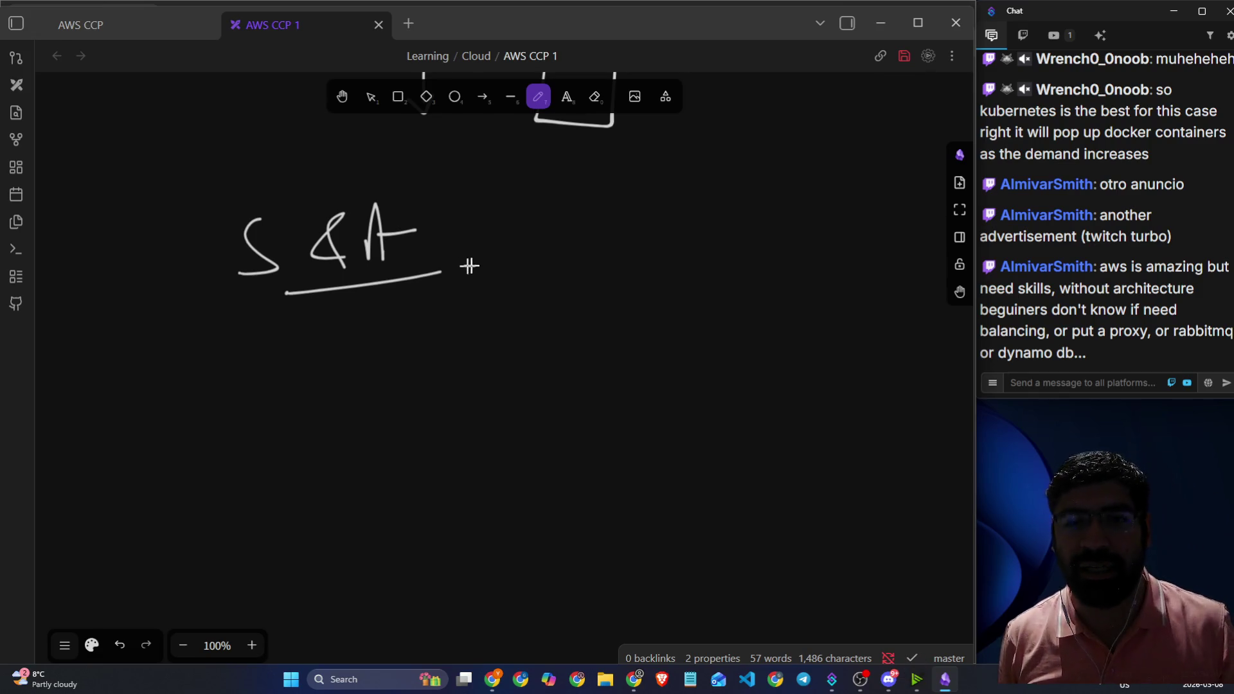
- Draw an arrow from 'S & A' to '1 click' and write an underlined '1 min'
mouse_move(498, 262)
mouse_down()
mouse_move(665, 257)
mouse_move(684, 225)
mouse_move(720, 206)
mouse_move(723, 242)
mouse_up()
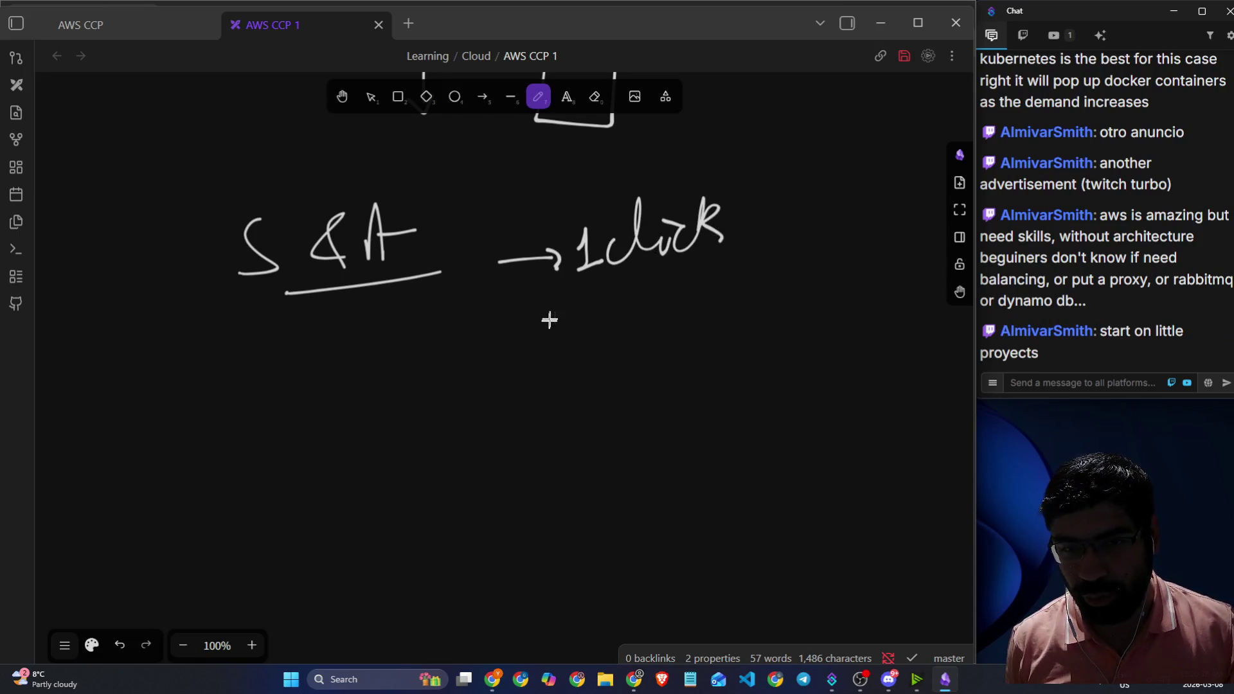
mouse_move(539, 341)
mouse_down()
mouse_move(597, 351)
mouse_move(662, 326)
mouse_move(732, 344)
mouse_up()
drag(587, 392, 786, 363)
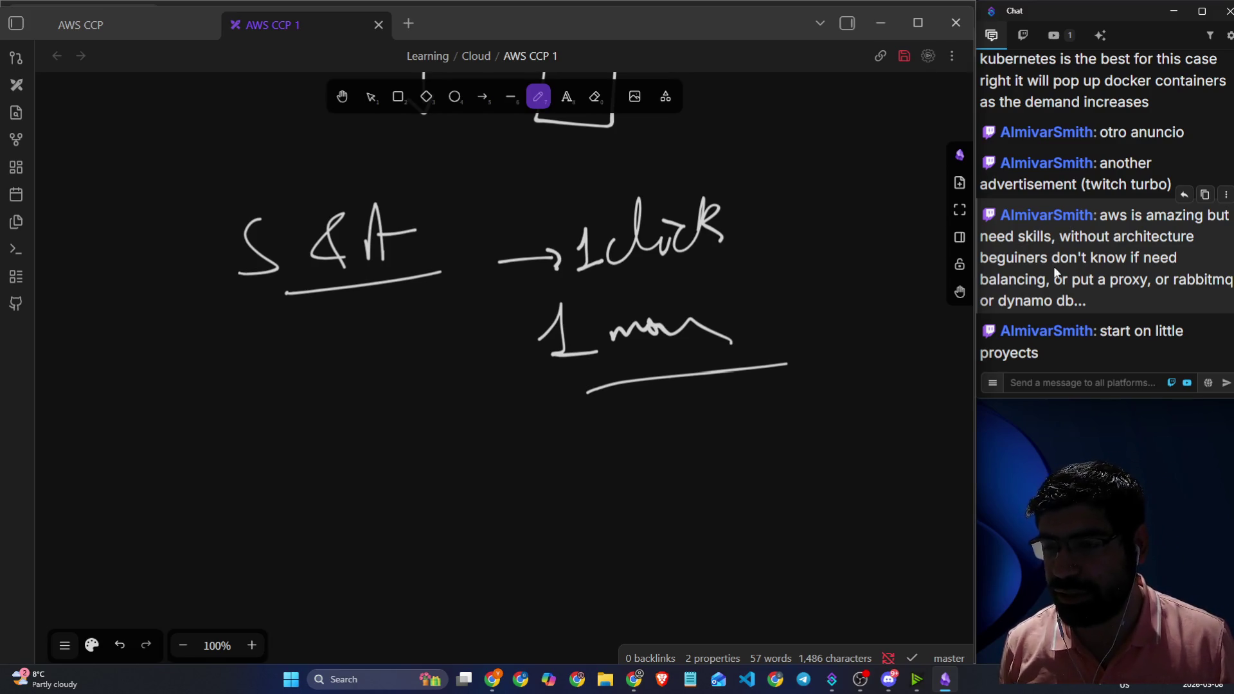
- Highlight part of a chat message and return to the Skill Builder lesson
mouse_move(1054, 261)
mouse_down()
mouse_move(1176, 260)
mouse_move(1170, 300)
mouse_up()
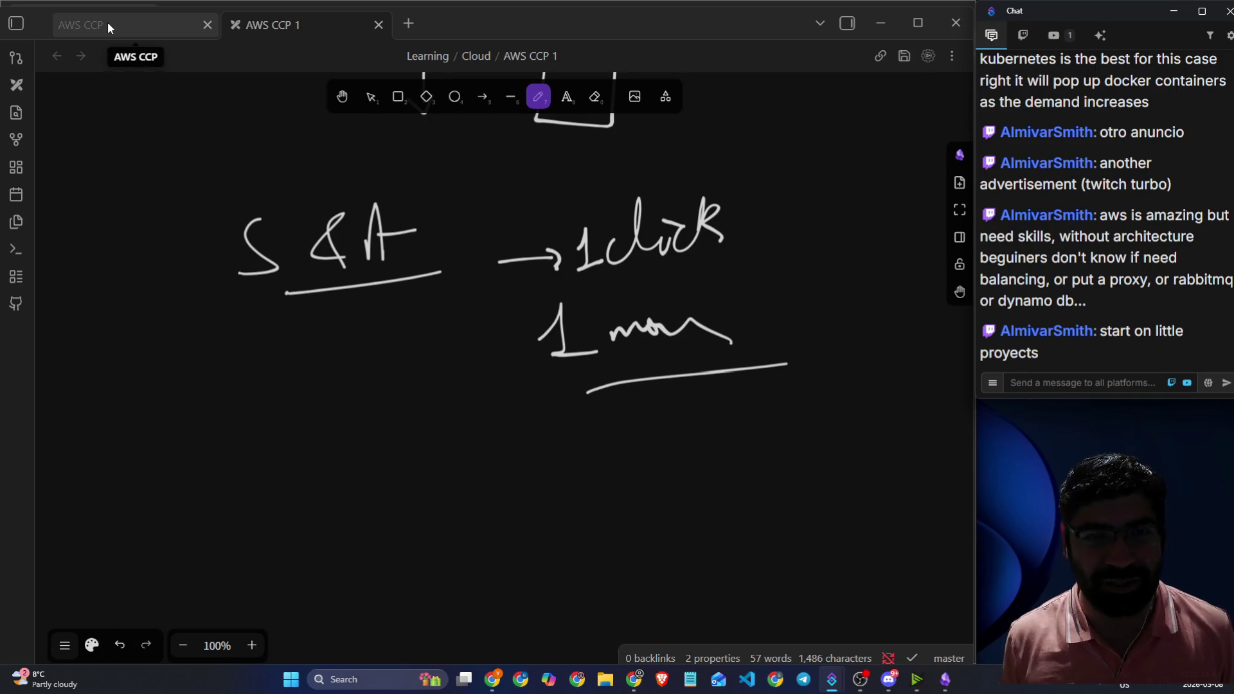
mouse_move(501, 19)
mouse_down()
mouse_move(515, 20)
mouse_move(503, 17)
mouse_up()
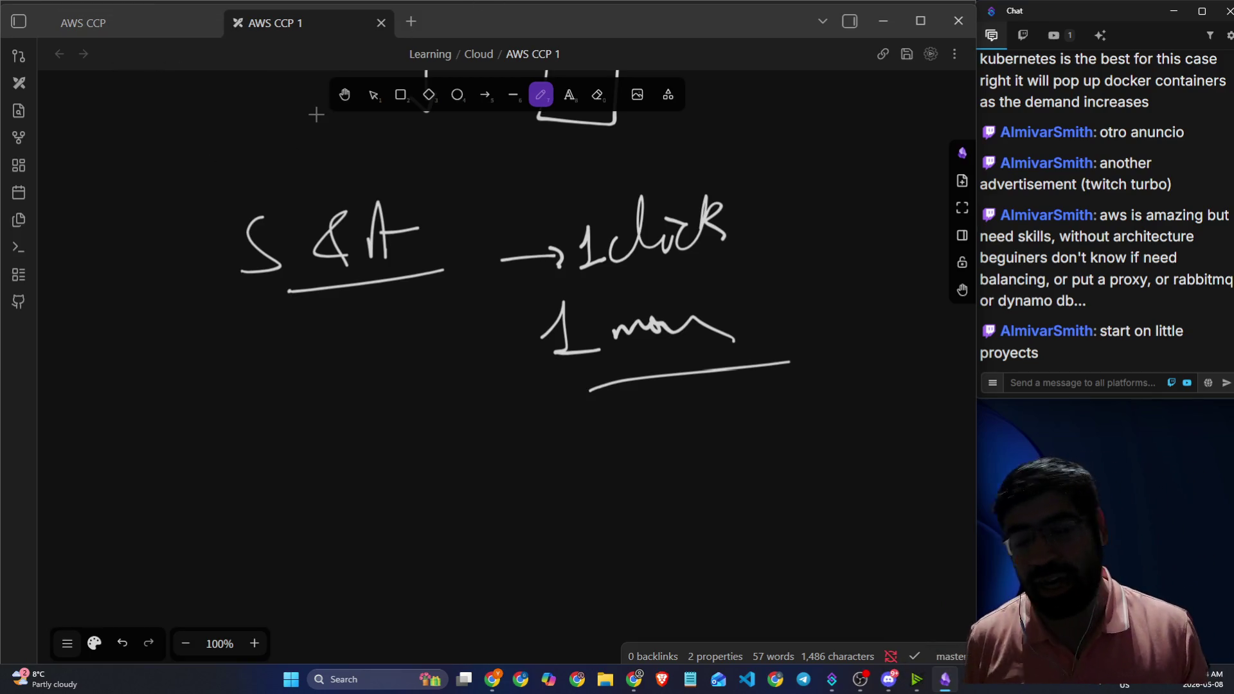
key(alt+Tab)
- Scroll to the data-centers card and search Google for 'aws ccp badge' in a new tab
click(507, 183)
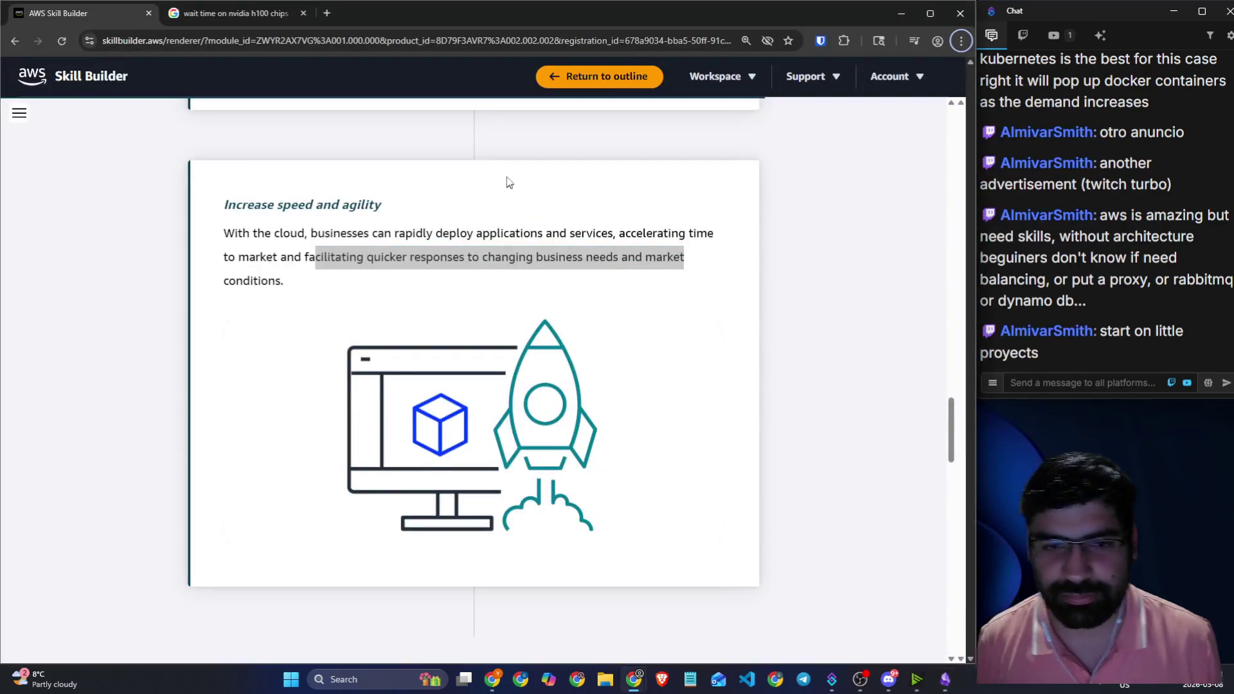
scroll(507, 182, down, 7)
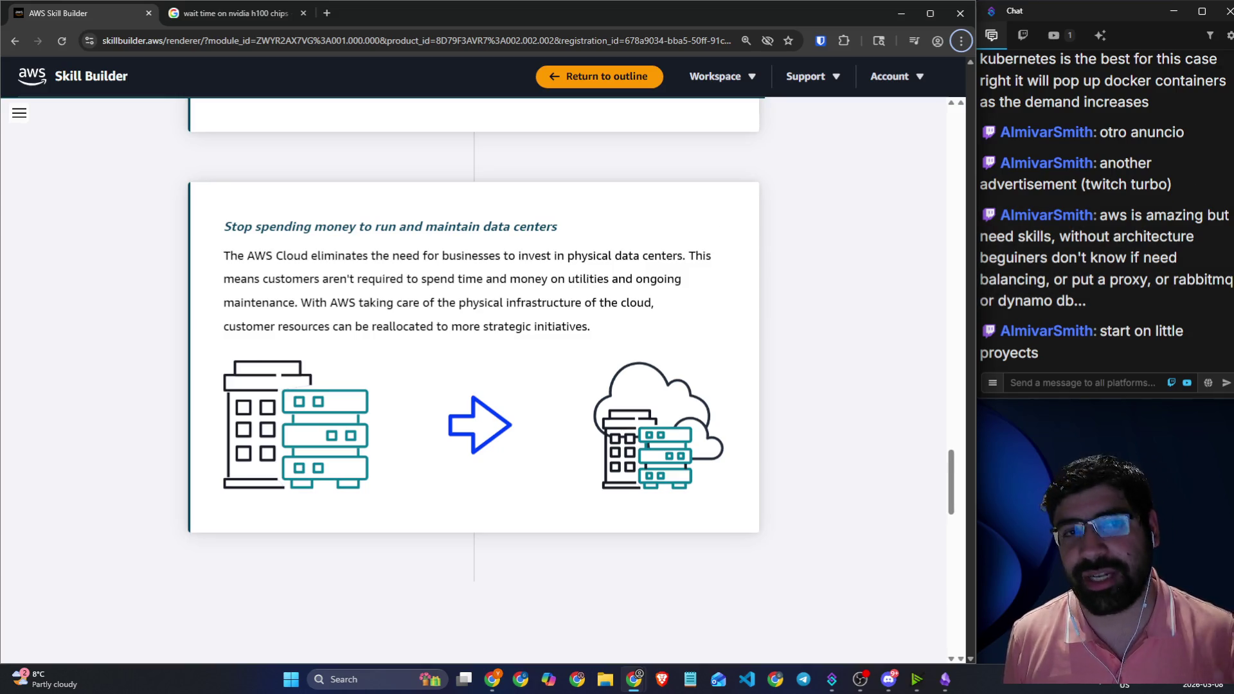
click(328, 14)
text(aw)
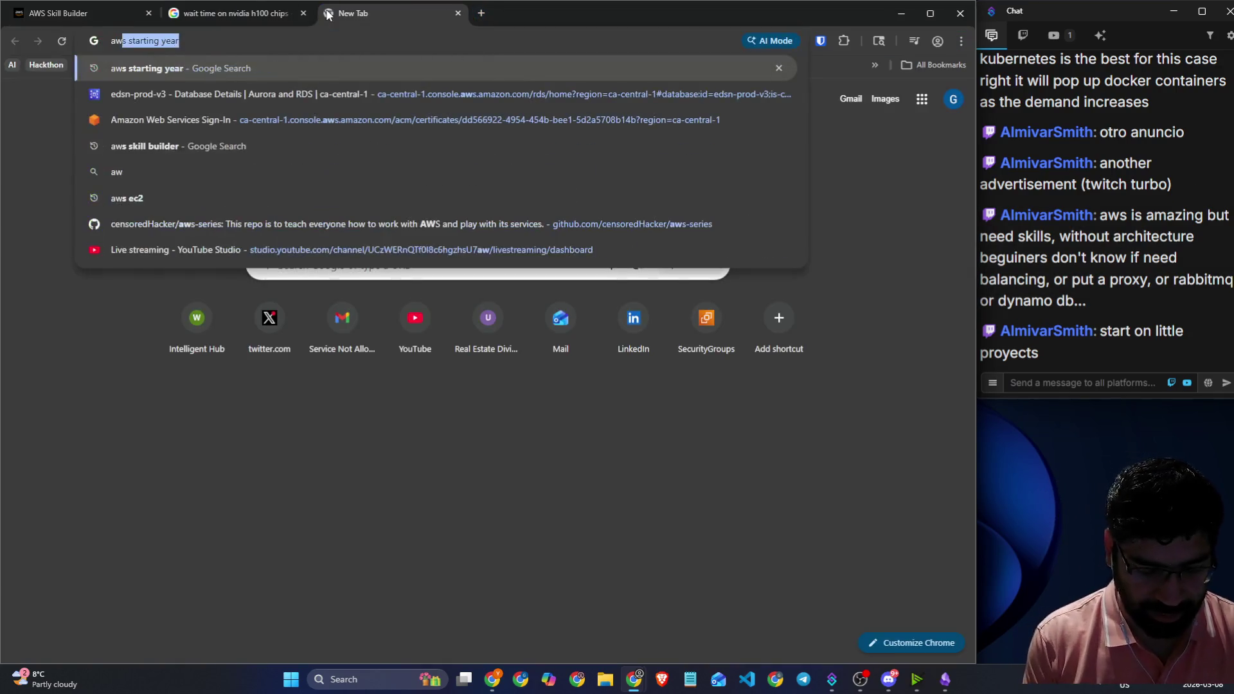
text(s ccp badge)
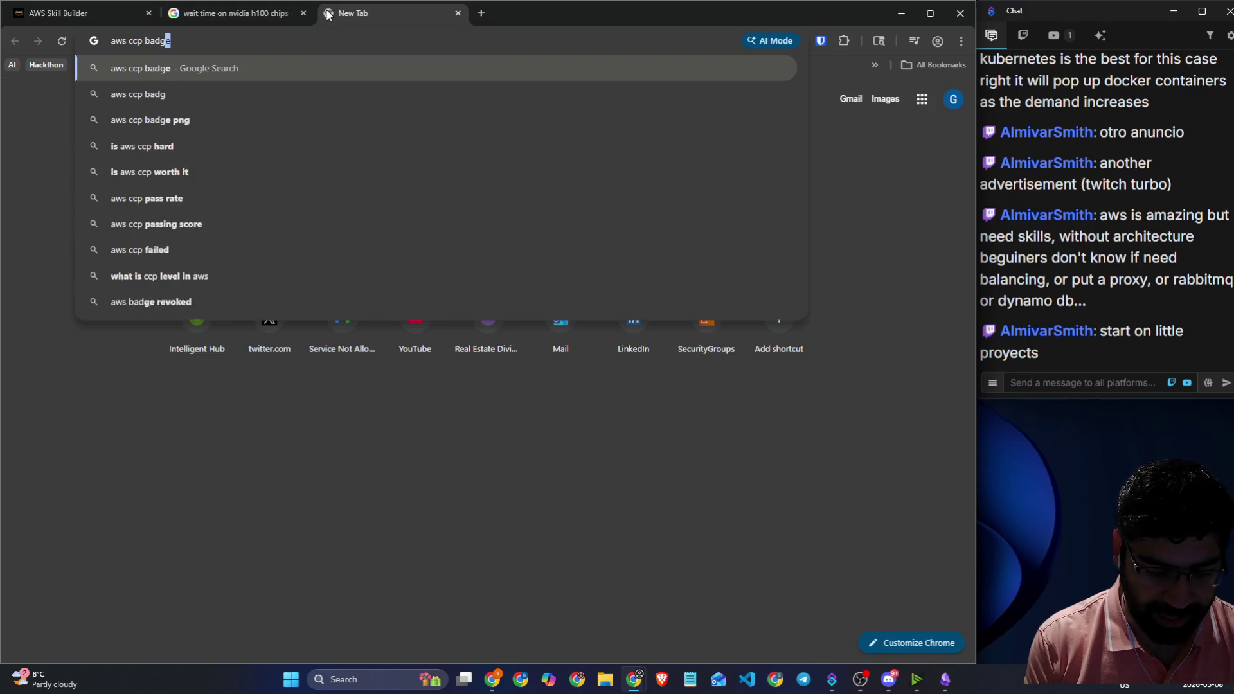
key(Return)
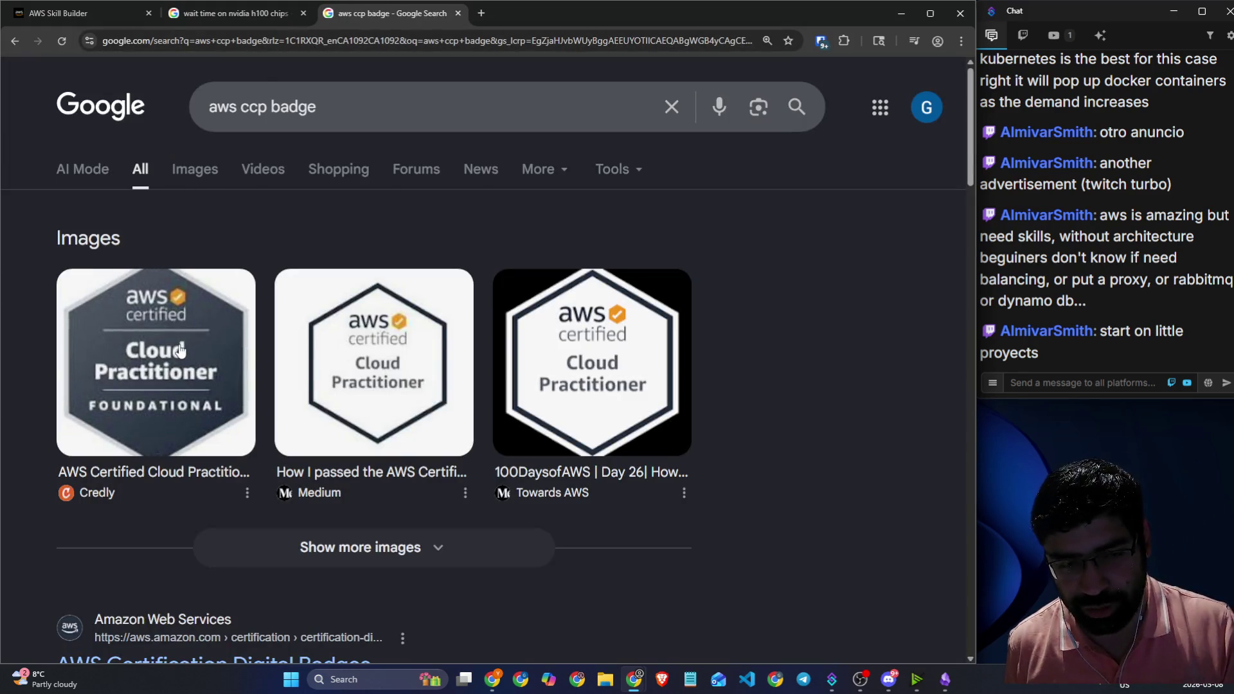
click(98, 9)
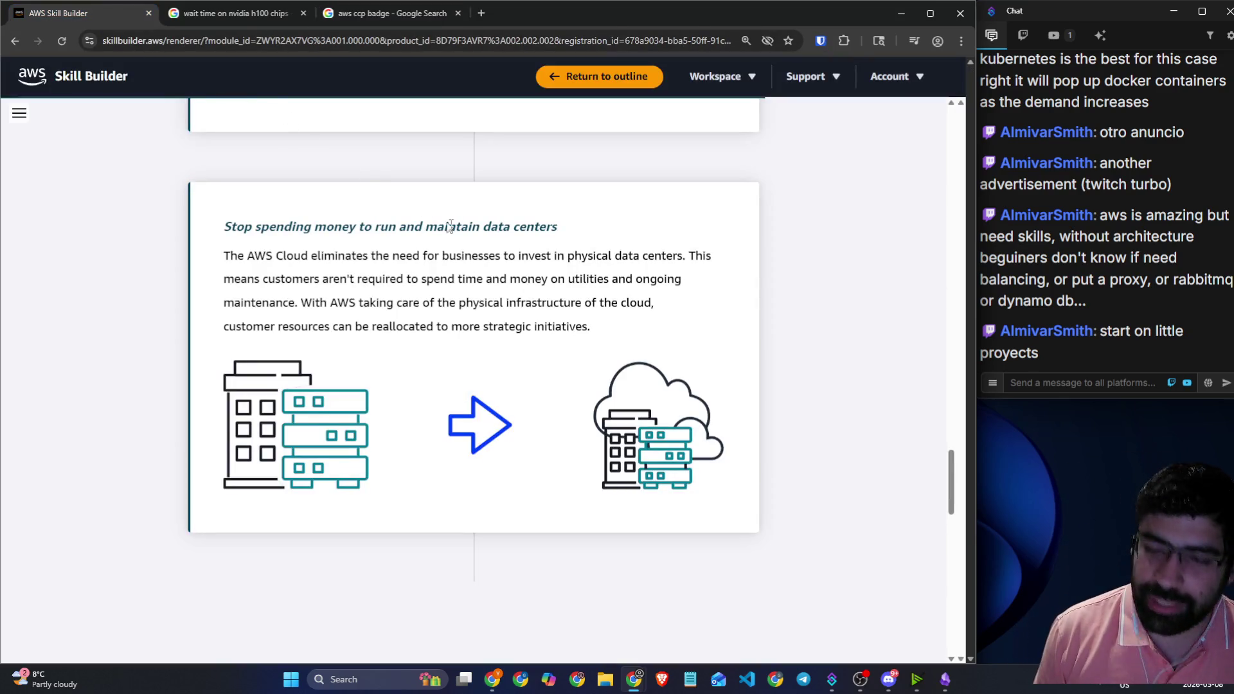
- Highlight the data-centres card heading, then bring up blank canvas in the AWS CCP 1 drawing
scroll(522, 346, down, 1)
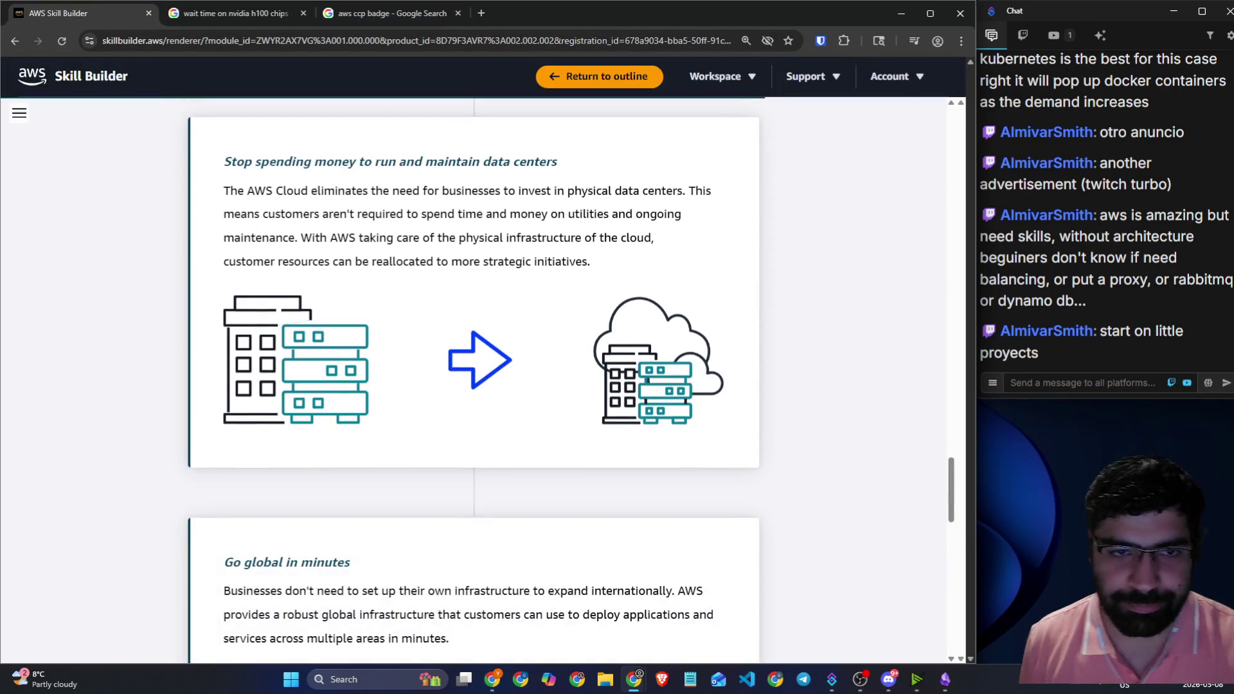
drag(260, 162, 569, 162)
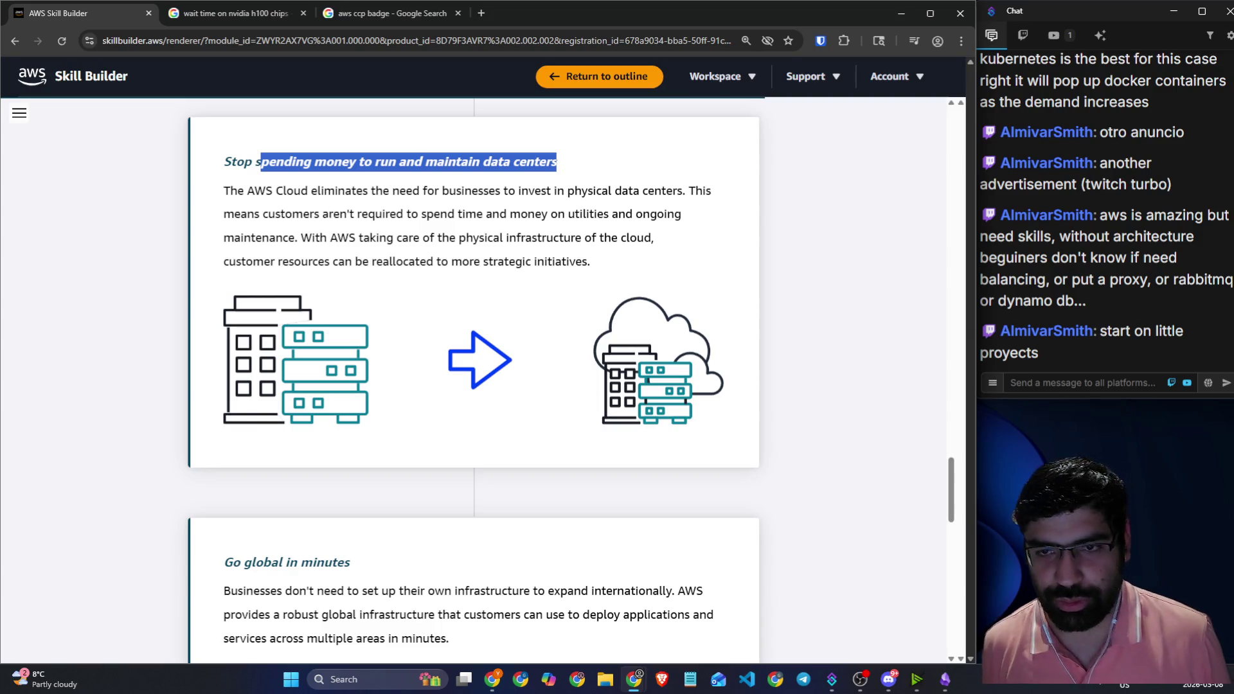
key(alt+Tab)
scroll(418, 206, down, 5)
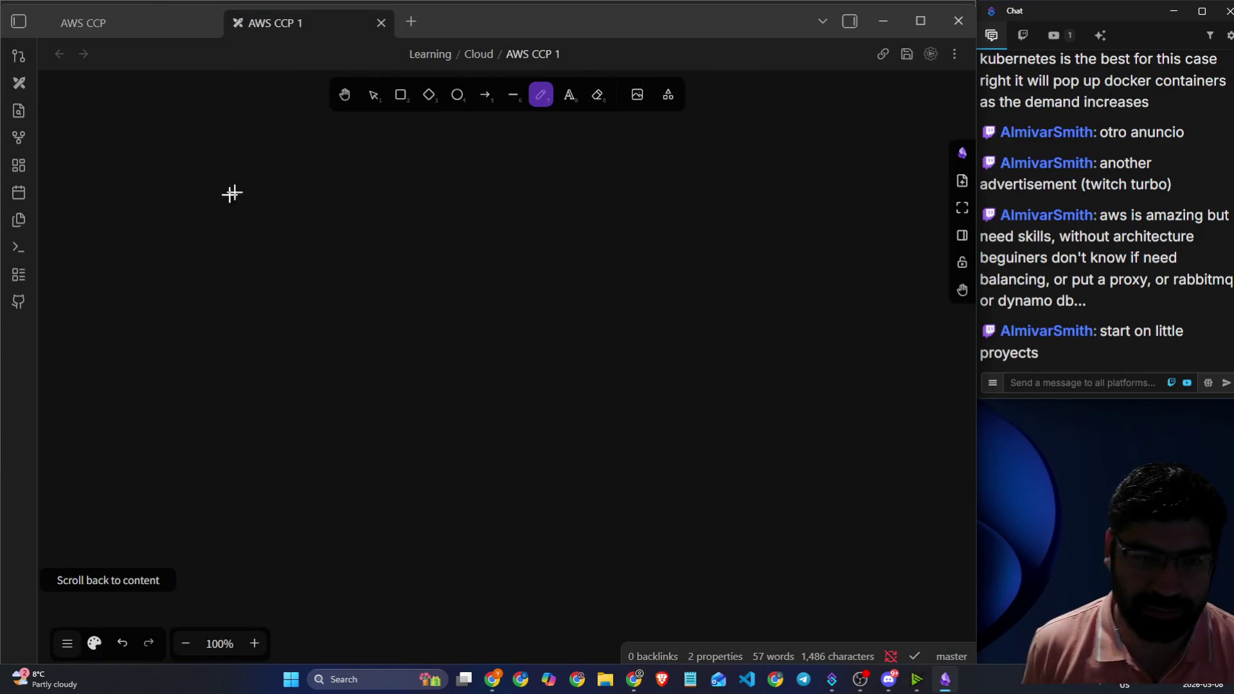
- Handwrite 'Data Center' and underline it twice
mouse_move(191, 188)
mouse_down()
mouse_move(203, 173)
mouse_move(253, 207)
mouse_move(289, 171)
mouse_move(333, 191)
mouse_up()
mouse_move(425, 151)
mouse_down()
mouse_move(443, 183)
mouse_move(482, 185)
mouse_move(531, 160)
mouse_move(258, 243)
mouse_up()
drag(142, 275, 553, 205)
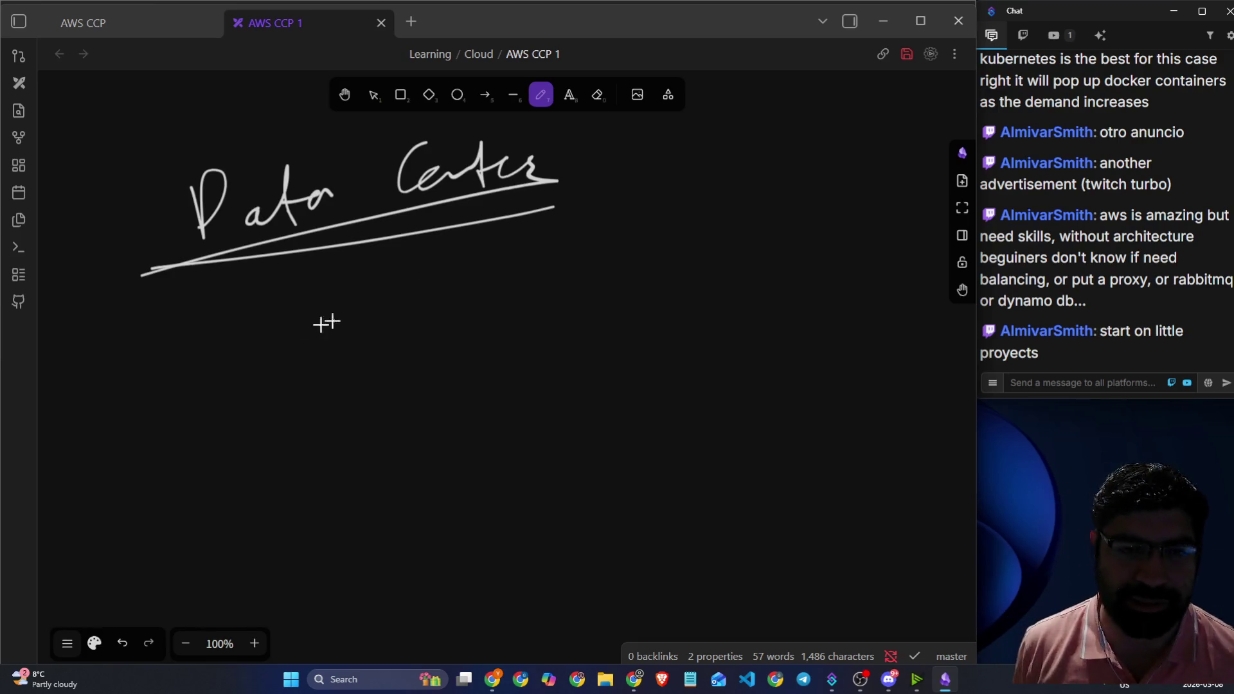
- Draw an arrow to an underlined 'Pay as you go' and write an underlined 'On Demand' beside it
mouse_move(216, 312)
mouse_down()
mouse_move(194, 367)
mouse_move(303, 348)
mouse_move(315, 366)
mouse_move(426, 315)
mouse_move(441, 341)
mouse_move(559, 331)
mouse_move(550, 373)
mouse_move(582, 328)
mouse_move(560, 325)
mouse_move(568, 317)
mouse_up()
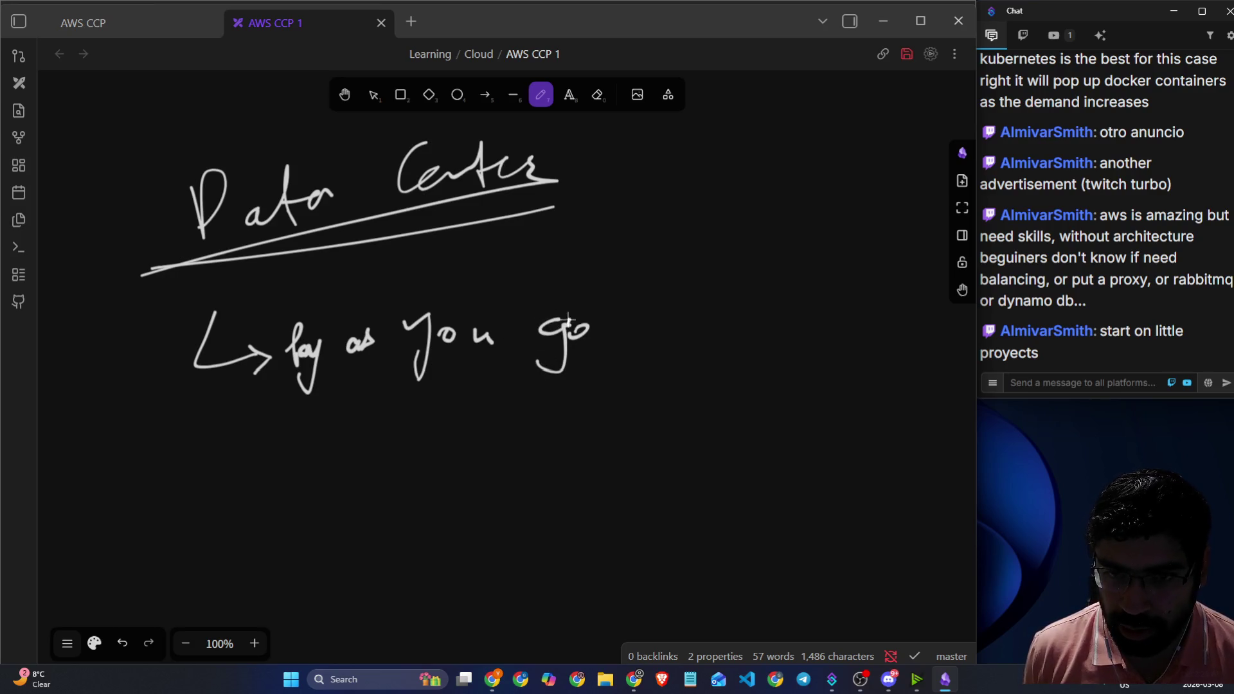
drag(295, 396, 585, 386)
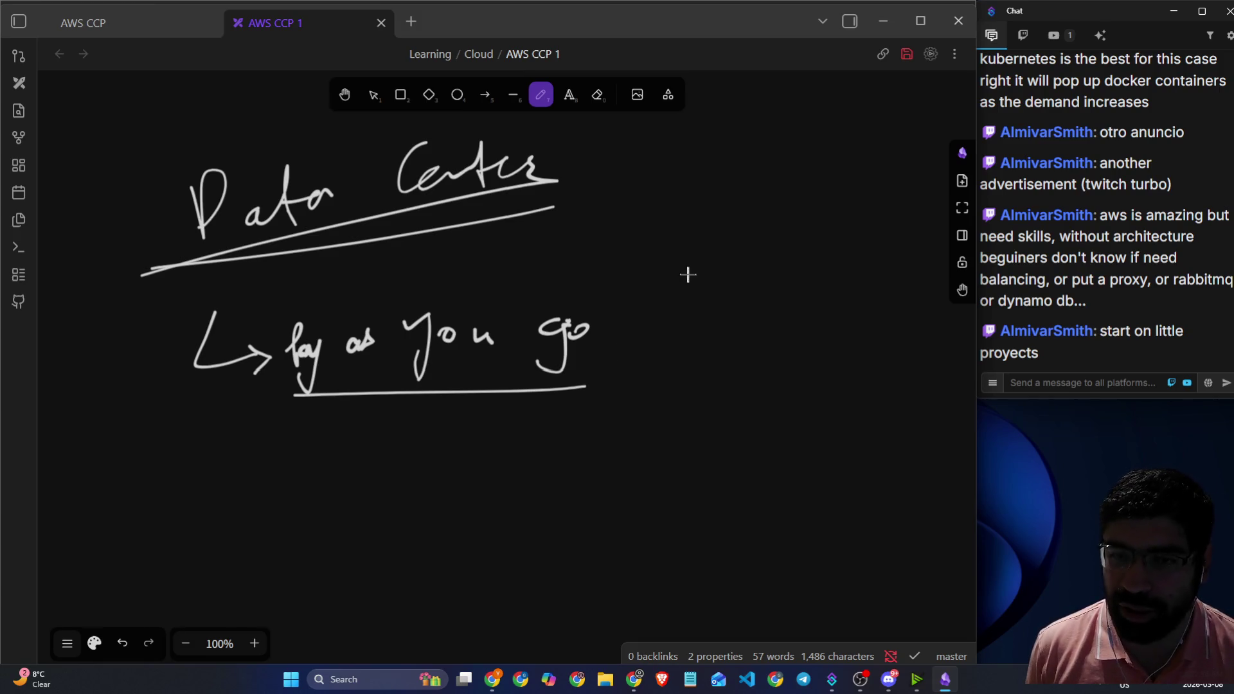
mouse_move(686, 272)
mouse_down()
mouse_move(747, 301)
mouse_move(760, 278)
mouse_move(799, 299)
mouse_move(831, 283)
mouse_move(856, 291)
mouse_up()
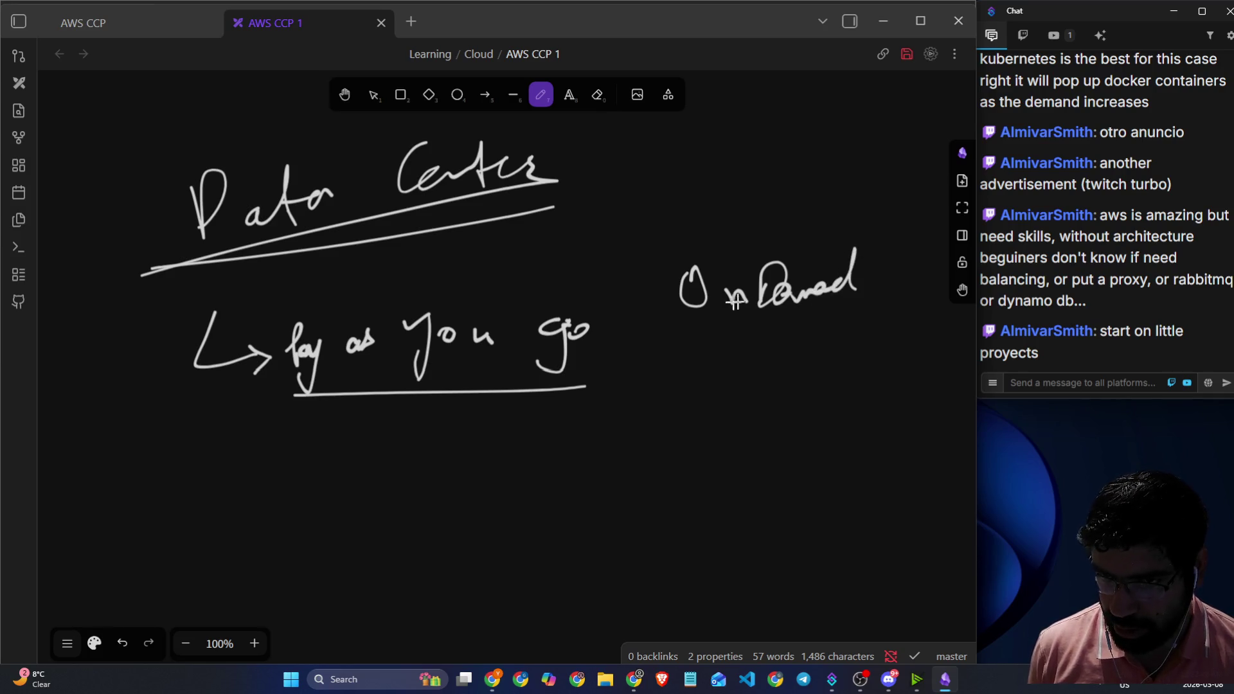
drag(694, 314, 815, 308)
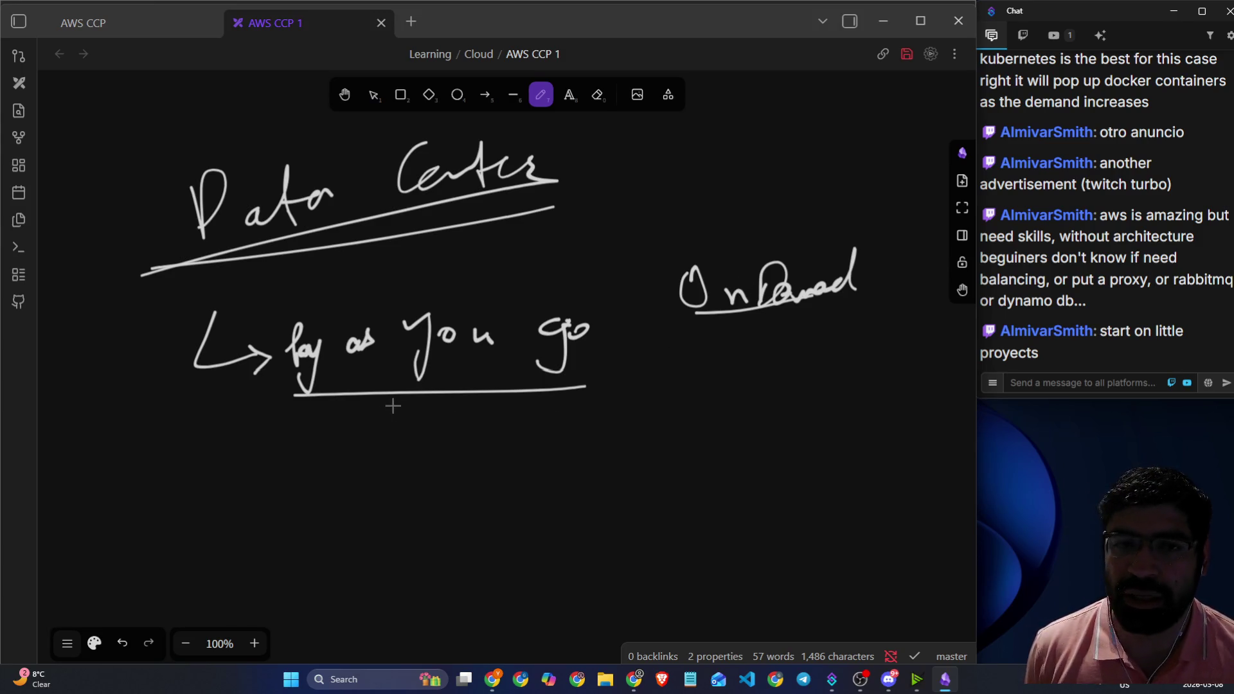
- Draw an arrow below 'Pay as you go' and write 'Services'
scroll(424, 418, down, 4)
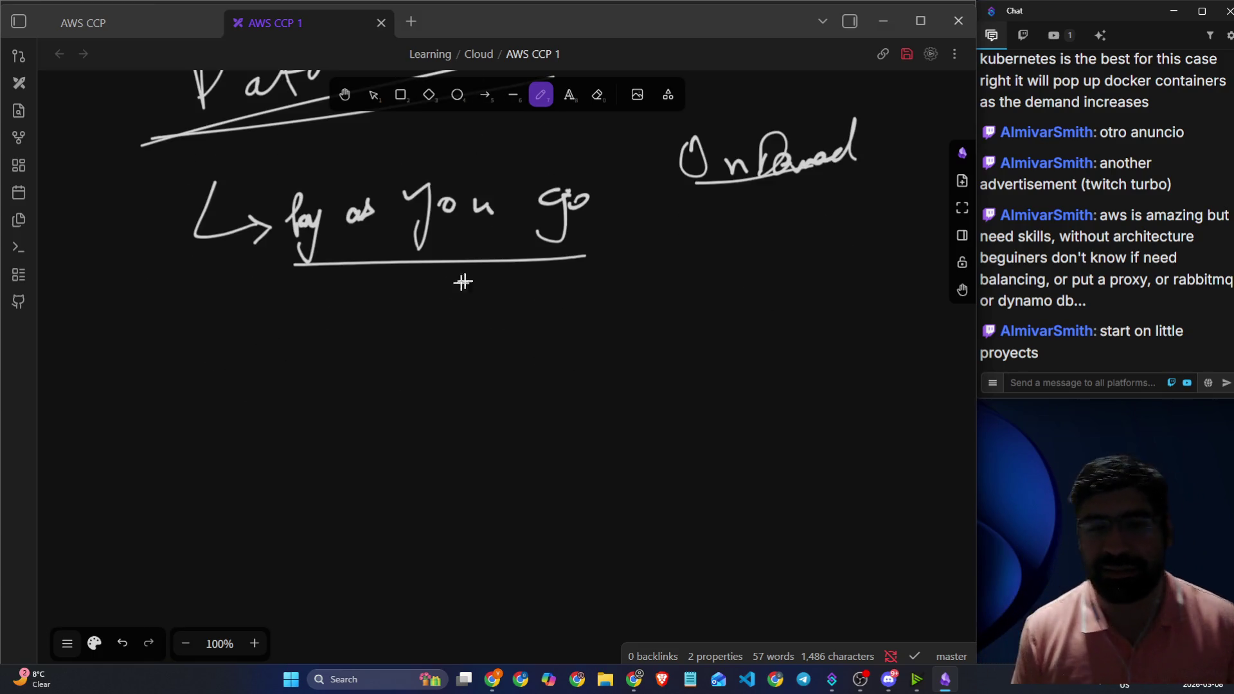
mouse_move(436, 266)
mouse_down()
mouse_move(474, 294)
mouse_move(522, 288)
mouse_move(511, 298)
mouse_move(576, 315)
mouse_move(655, 296)
mouse_move(748, 302)
mouse_up()
mouse_move(117, 373)
mouse_down()
mouse_move(181, 419)
mouse_move(164, 460)
mouse_up()
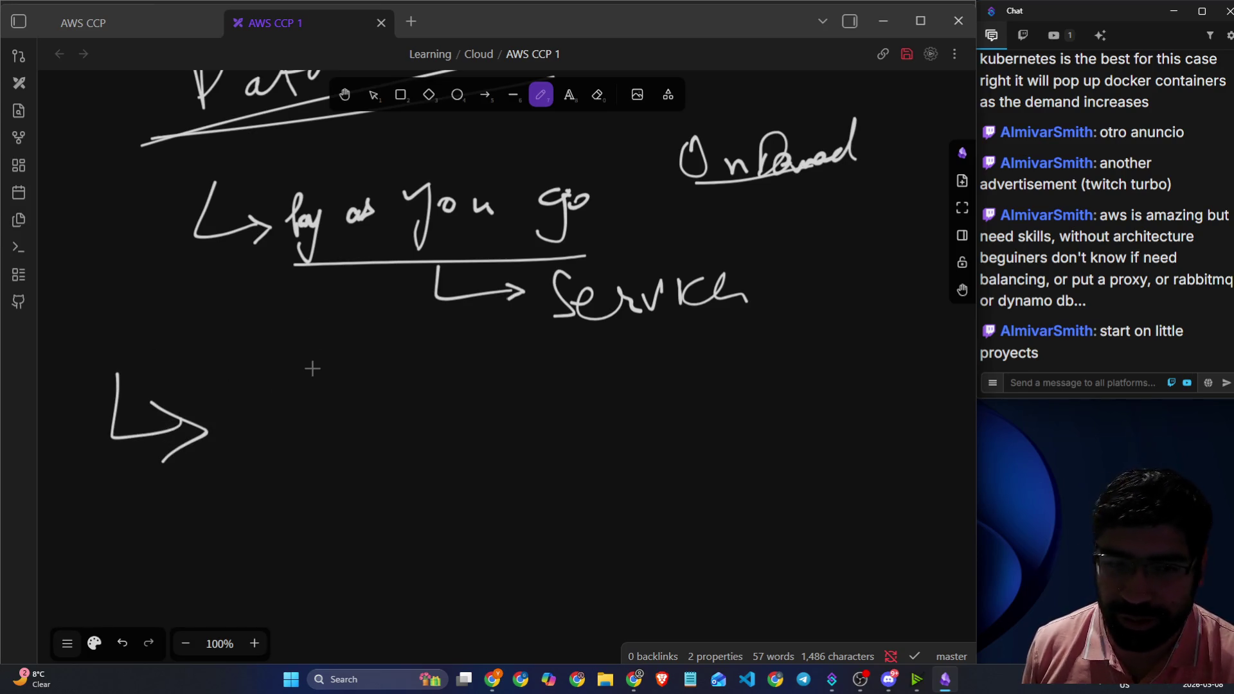
- Write arrowed list entries '2-3 months' and 'Land' beneath Services
scroll(311, 364, down, 2)
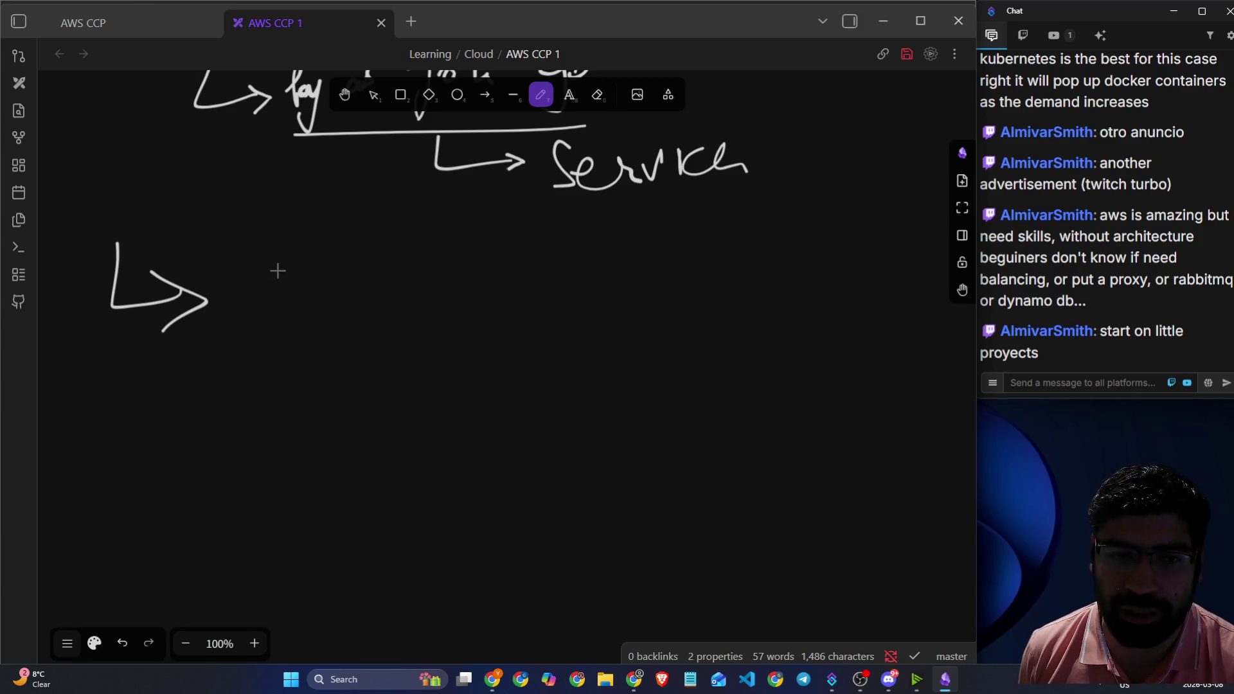
mouse_move(277, 270)
mouse_down()
mouse_move(315, 292)
mouse_move(347, 275)
mouse_move(365, 293)
mouse_up()
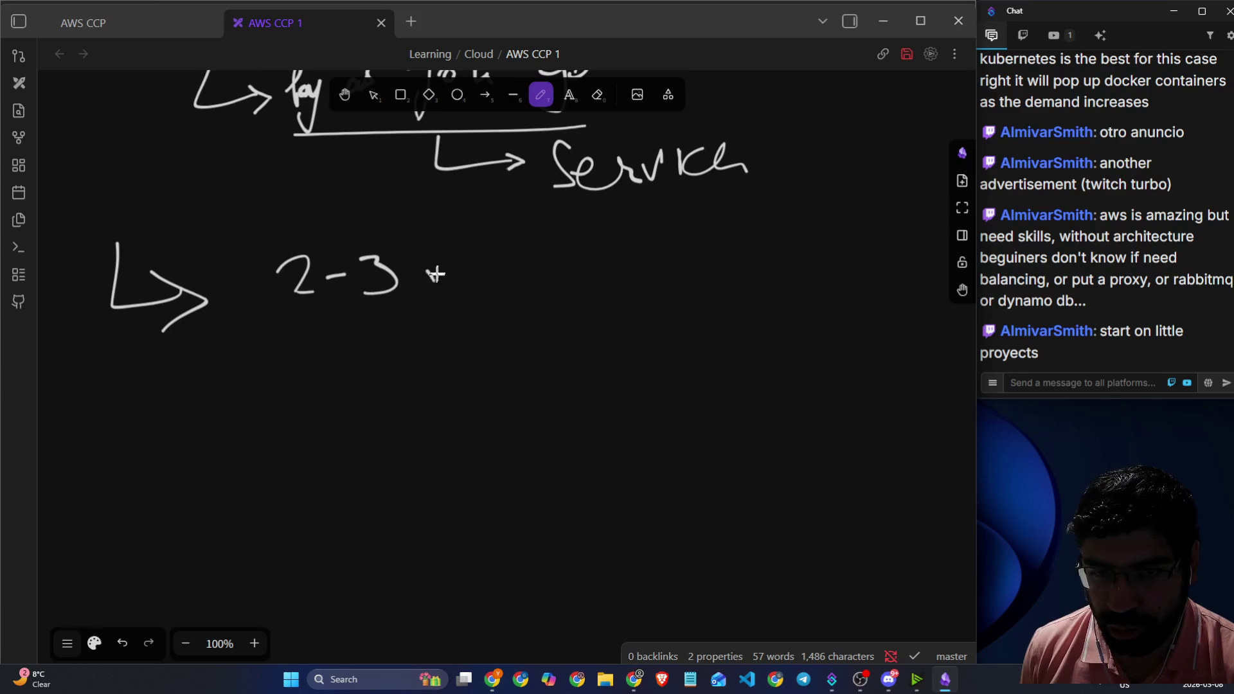
drag(435, 275, 547, 263)
mouse_move(196, 354)
mouse_down()
mouse_move(193, 386)
mouse_move(242, 427)
mouse_move(418, 399)
mouse_move(428, 436)
mouse_up()
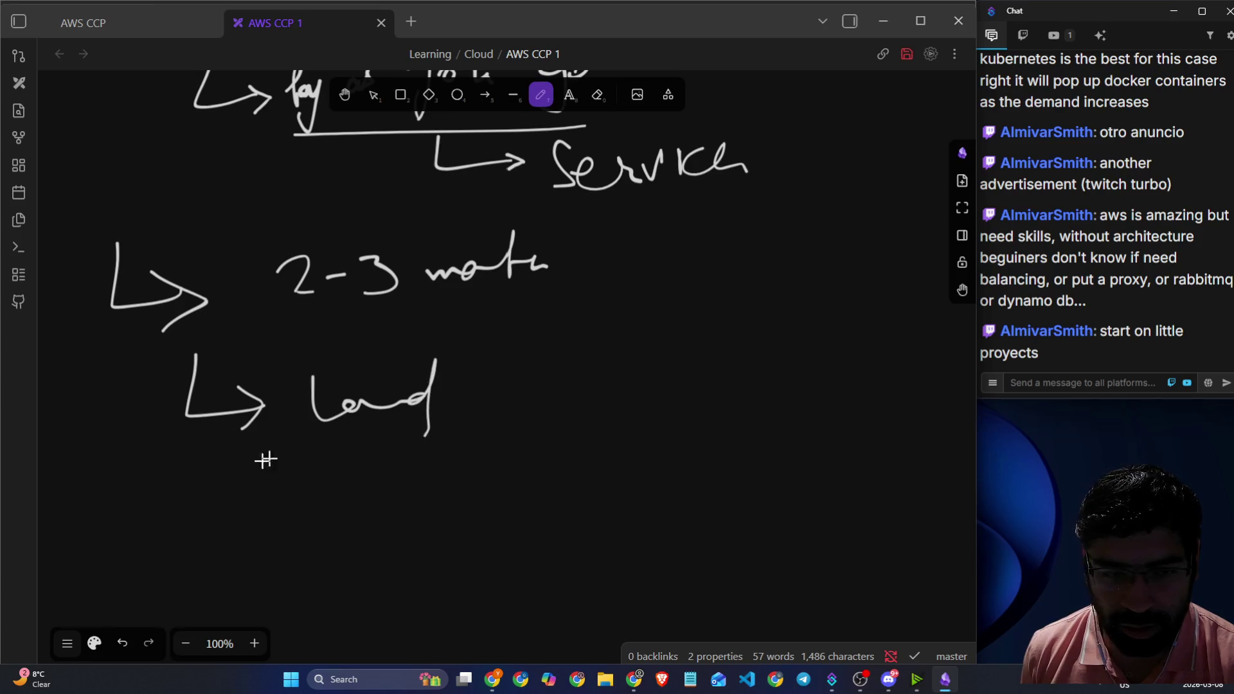
mouse_move(218, 462)
mouse_down()
mouse_move(289, 495)
mouse_move(283, 509)
mouse_up()
mouse_move(382, 458)
mouse_down()
mouse_move(371, 456)
mouse_move(479, 488)
mouse_up()
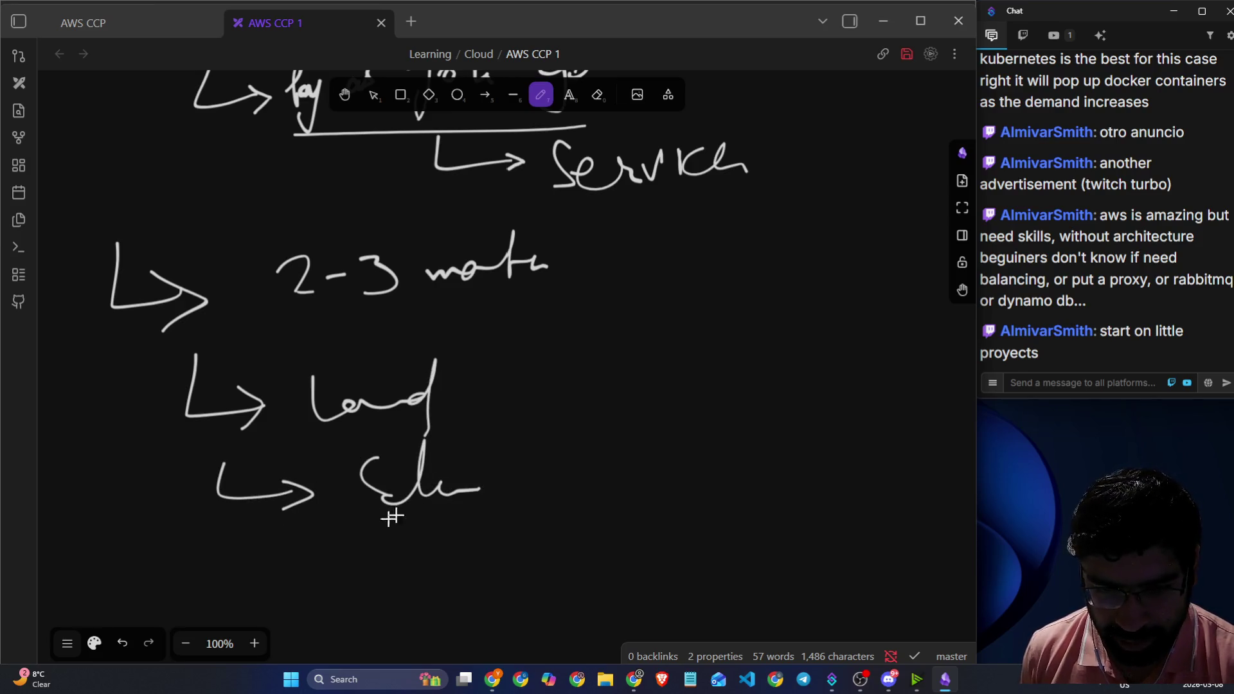
- Add further arrowed entries for 'Software', 'Server' and 'Net'
drag(271, 545, 341, 601)
drag(442, 527, 411, 584)
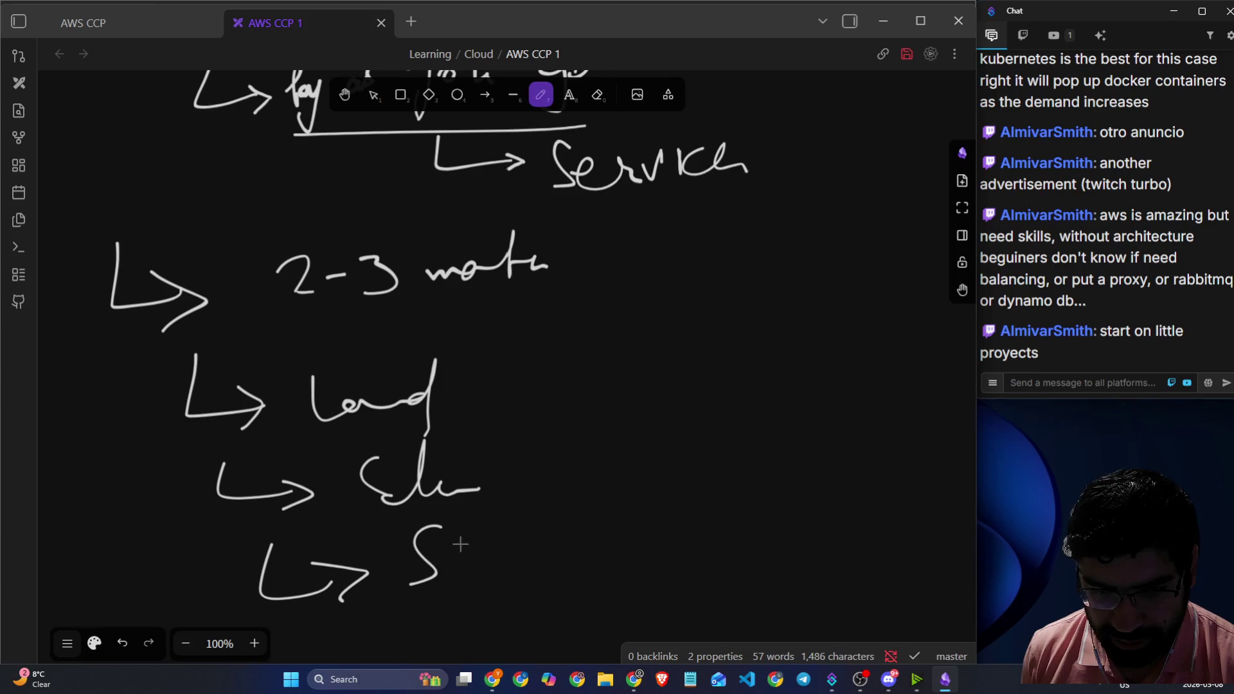
mouse_move(453, 536)
mouse_down()
mouse_move(476, 571)
mouse_move(514, 542)
mouse_move(672, 551)
mouse_move(641, 560)
mouse_up()
mouse_move(724, 495)
mouse_down()
mouse_move(803, 543)
mouse_move(860, 524)
mouse_up()
mouse_move(435, 455)
mouse_down()
mouse_move(567, 434)
mouse_move(572, 460)
mouse_up()
mouse_move(641, 433)
mouse_down()
mouse_move(674, 424)
mouse_move(675, 379)
mouse_up()
drag(686, 395, 754, 388)
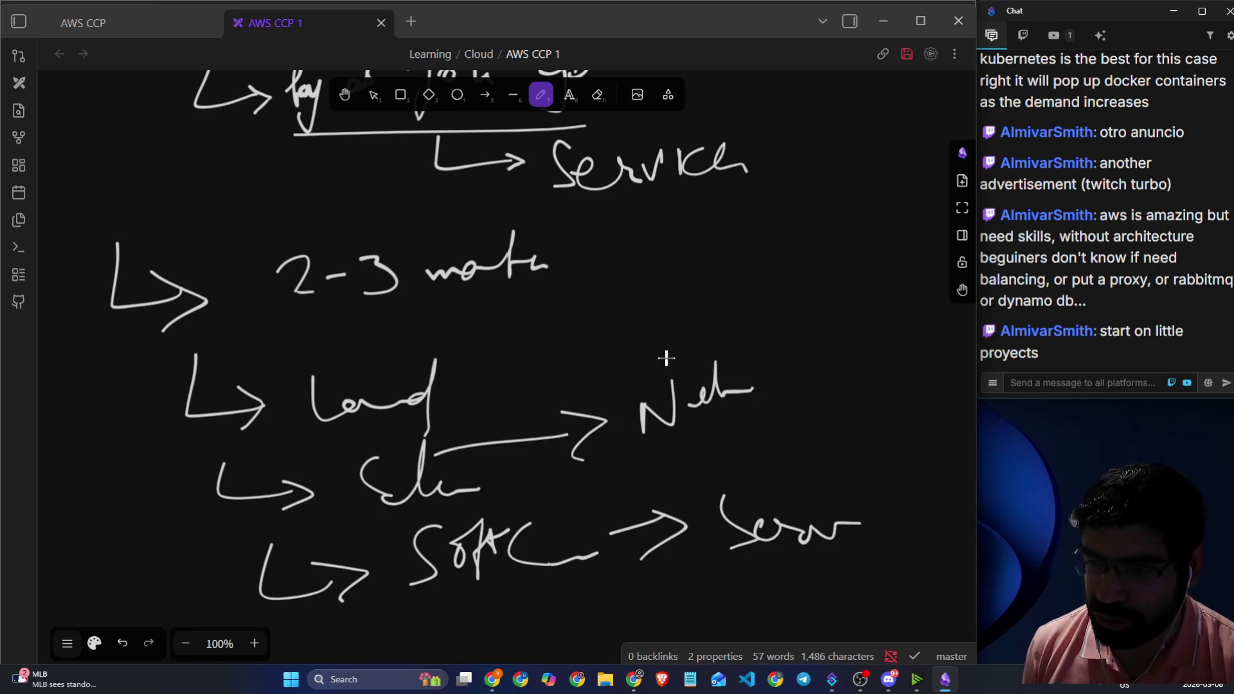
- Add arrowed 'Water' and 'A/E' entries to the list
mouse_move(493, 351)
mouse_down()
mouse_move(642, 335)
mouse_move(754, 298)
mouse_move(795, 314)
mouse_up()
mouse_move(597, 233)
mouse_down()
mouse_move(737, 225)
mouse_move(739, 248)
mouse_move(759, 243)
mouse_up()
mouse_move(824, 197)
mouse_down()
mouse_move(855, 187)
mouse_move(913, 209)
mouse_up()
drag(756, 216, 785, 252)
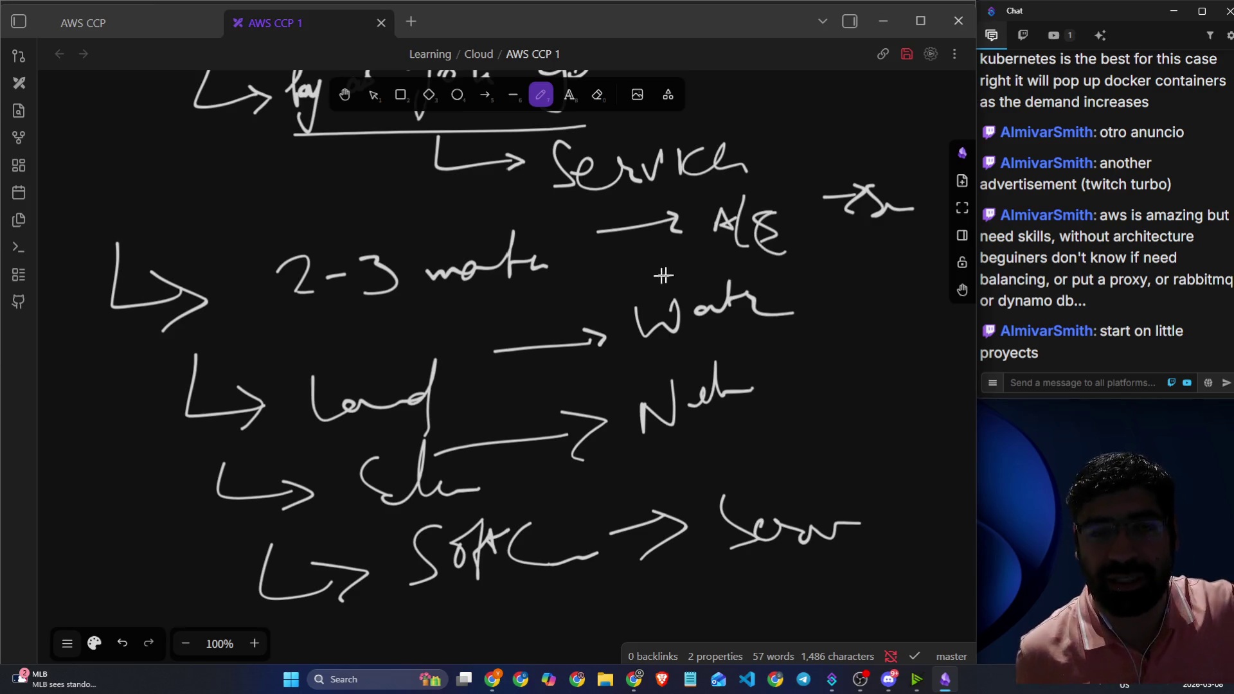
- Bracket the list of costs and draw a diagonal stroke across 'Pay as you go'
mouse_move(199, 231)
mouse_down()
mouse_move(1049, 198)
mouse_move(909, 505)
mouse_move(97, 428)
mouse_move(202, 212)
mouse_up()
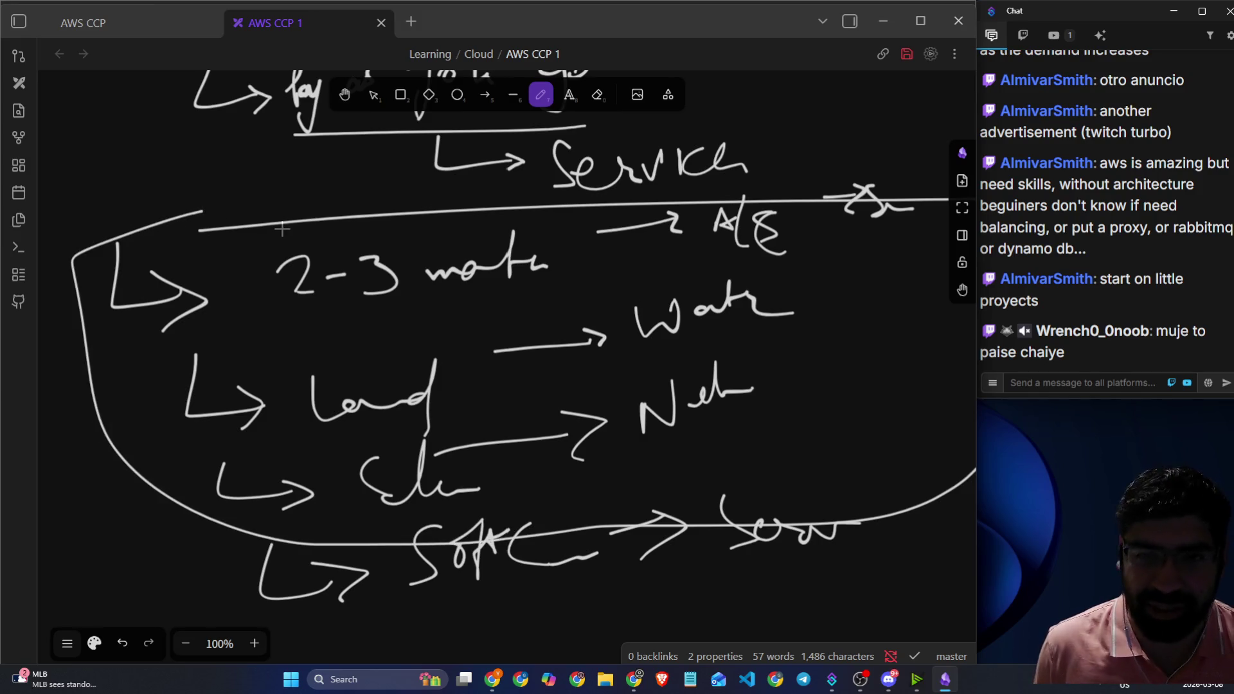
scroll(286, 230, down, 2)
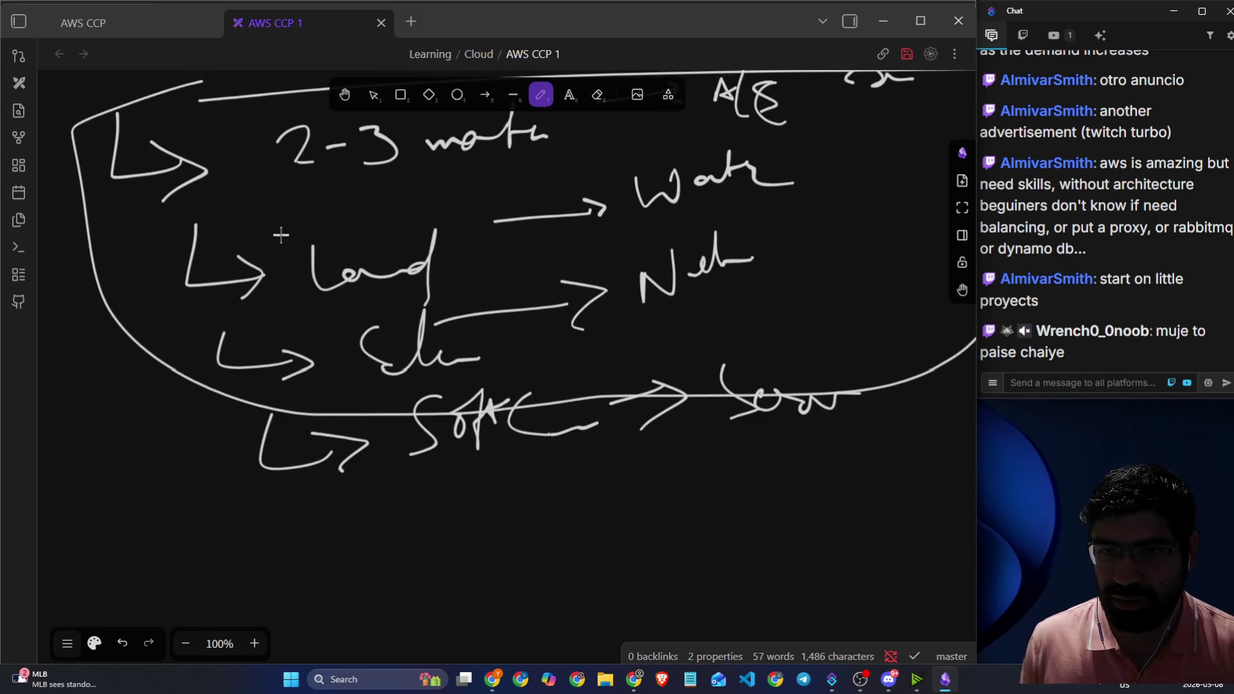
scroll(343, 280, down, 5)
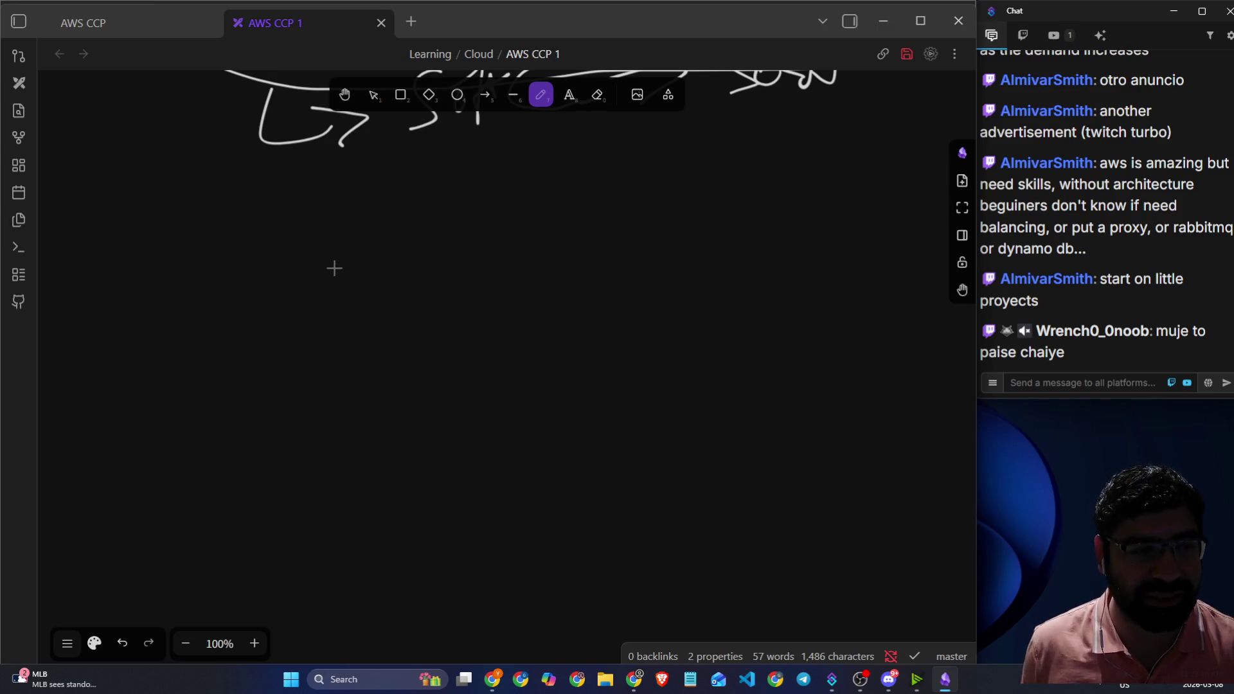
scroll(355, 259, up, 6)
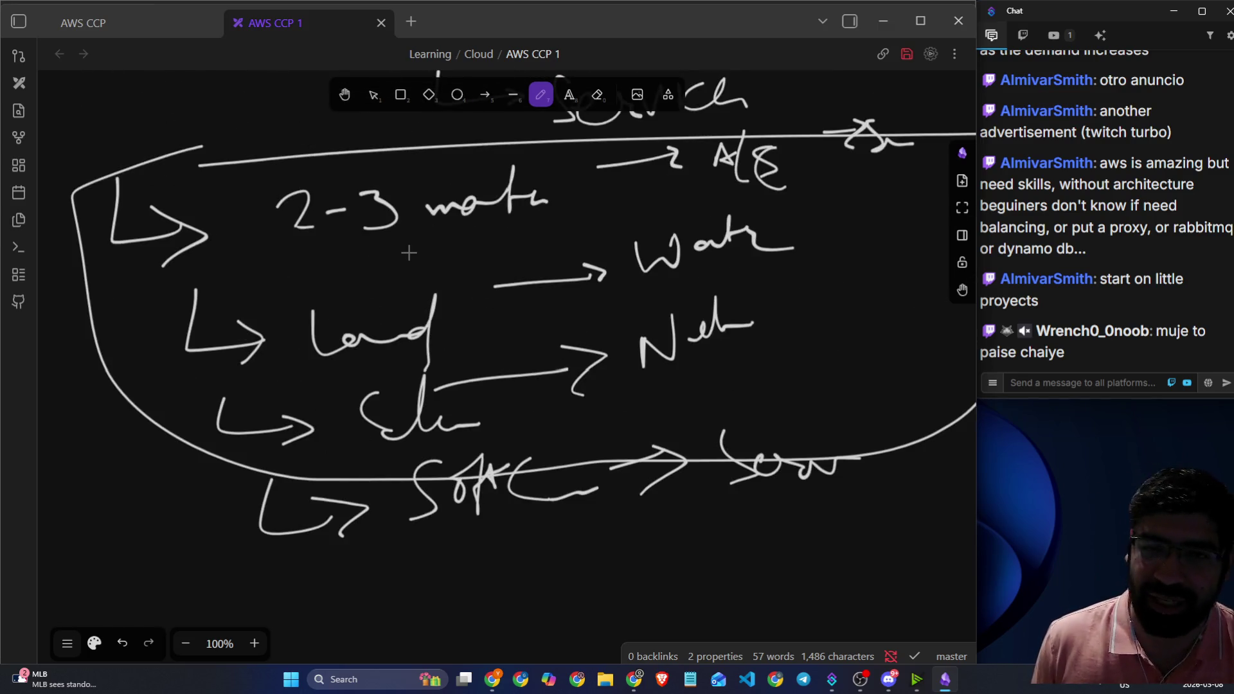
scroll(394, 260, up, 3)
drag(294, 273, 623, 184)
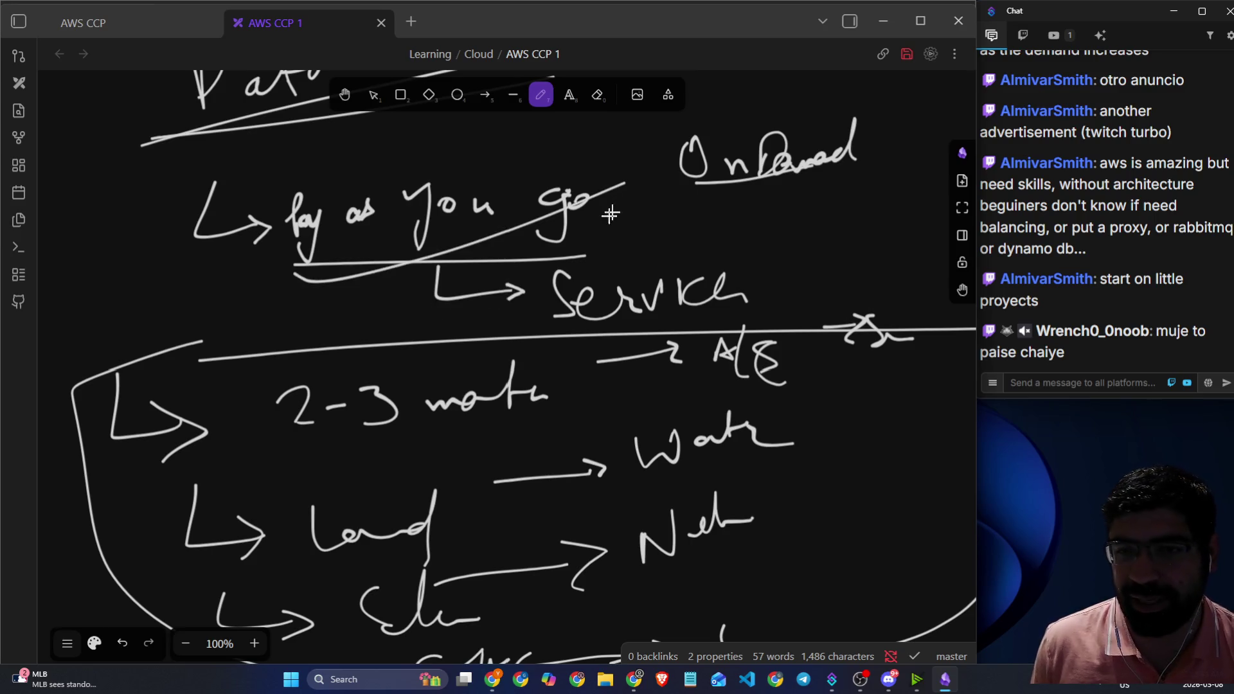
scroll(534, 229, down, 15)
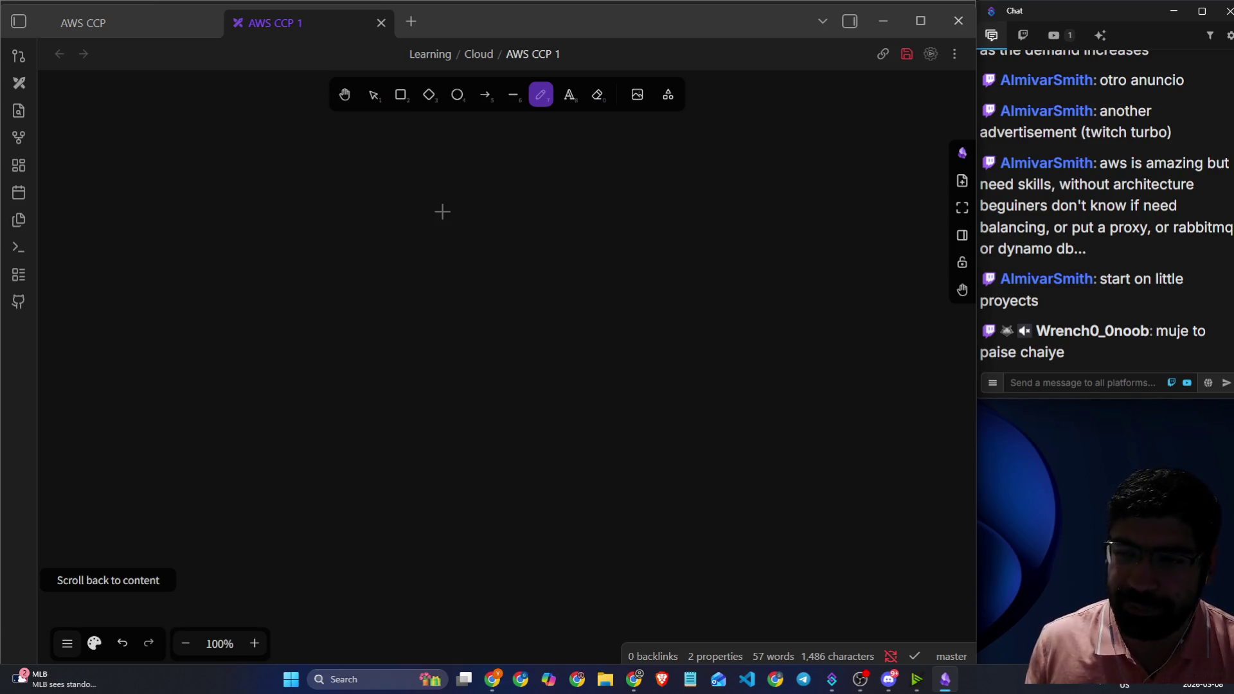
- In the lesson, read the 'Stop spending money to run and maintain data centers' card and clear the stray text selection
key(alt+Tab)
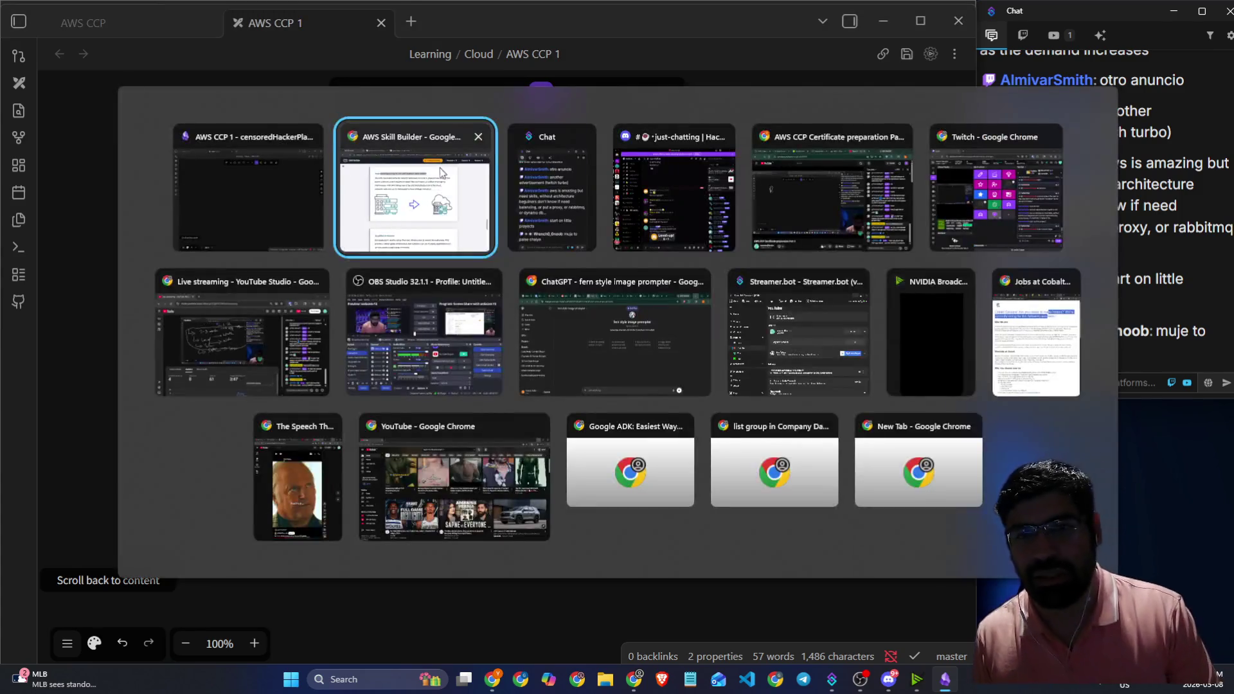
drag(397, 215, 368, 226)
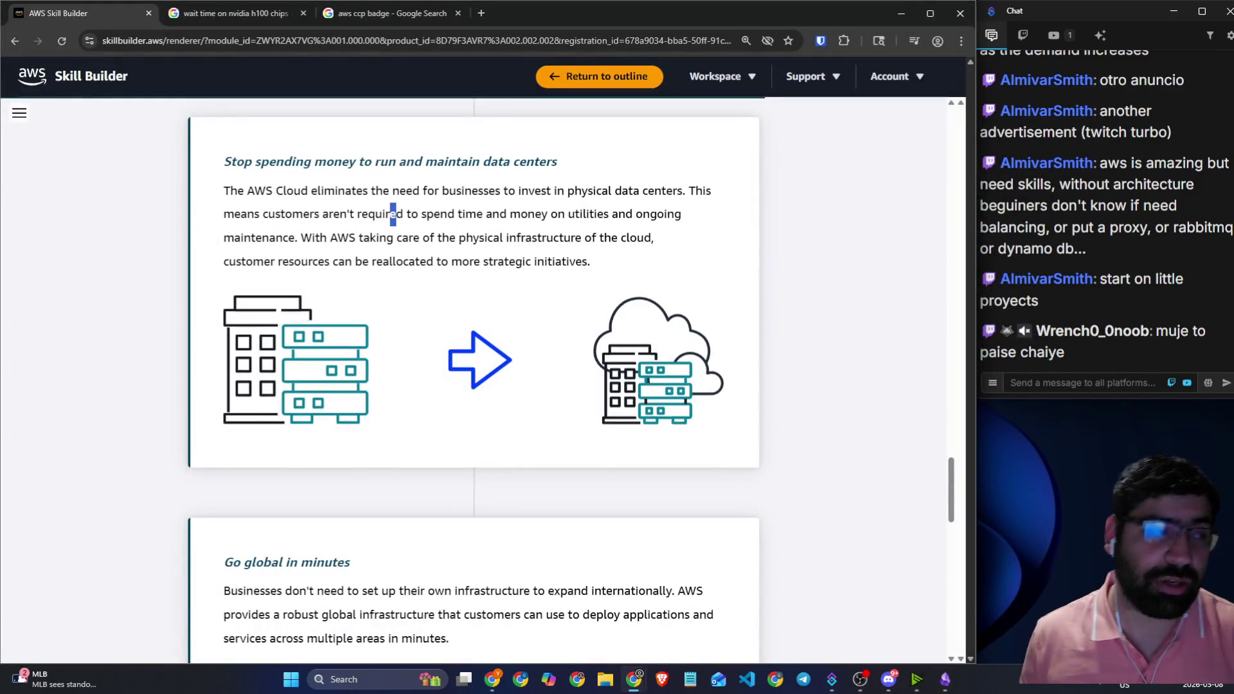
click(393, 215)
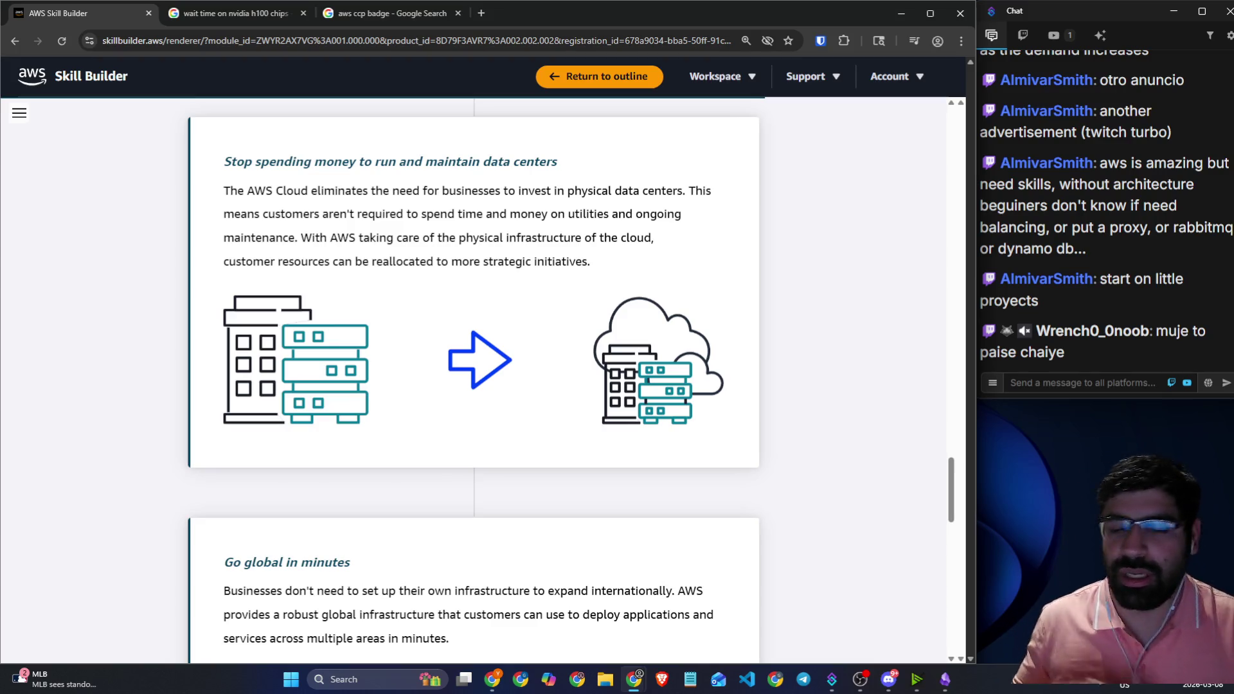
- Glance over the Excalidraw notes, then scroll the lesson down to the 'Go global in minutes' card
key(alt+Tab)
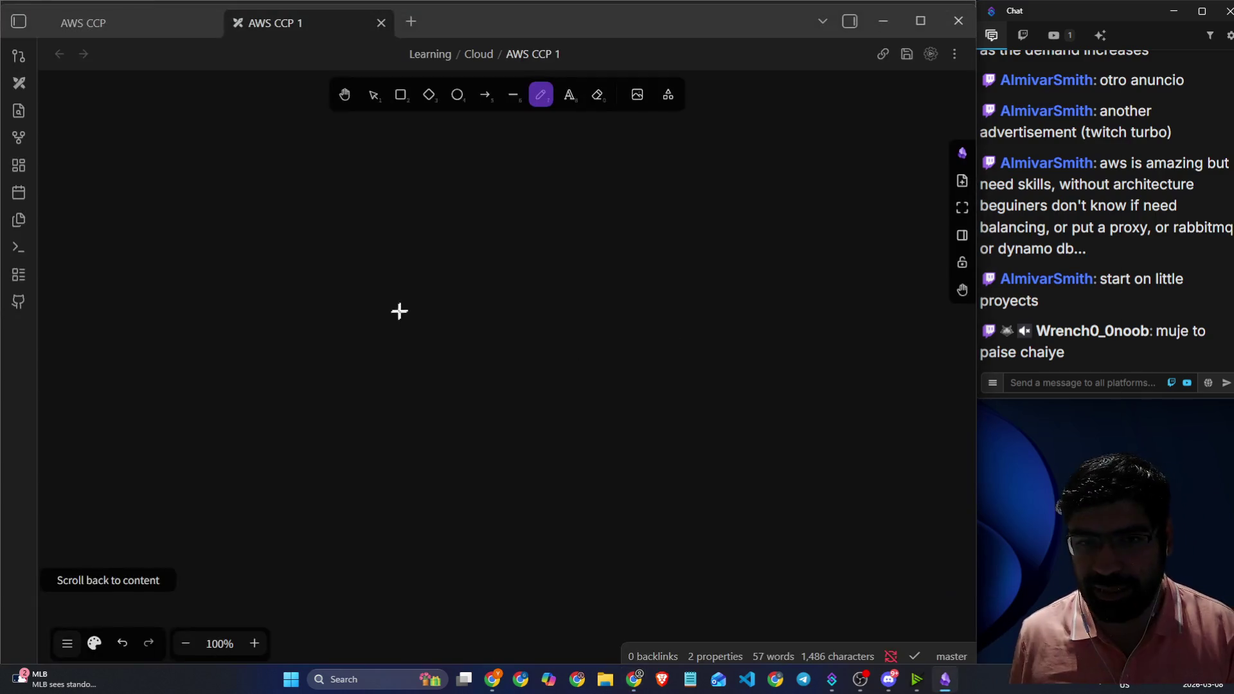
scroll(446, 289, up, 3)
scroll(226, 125, down, 5)
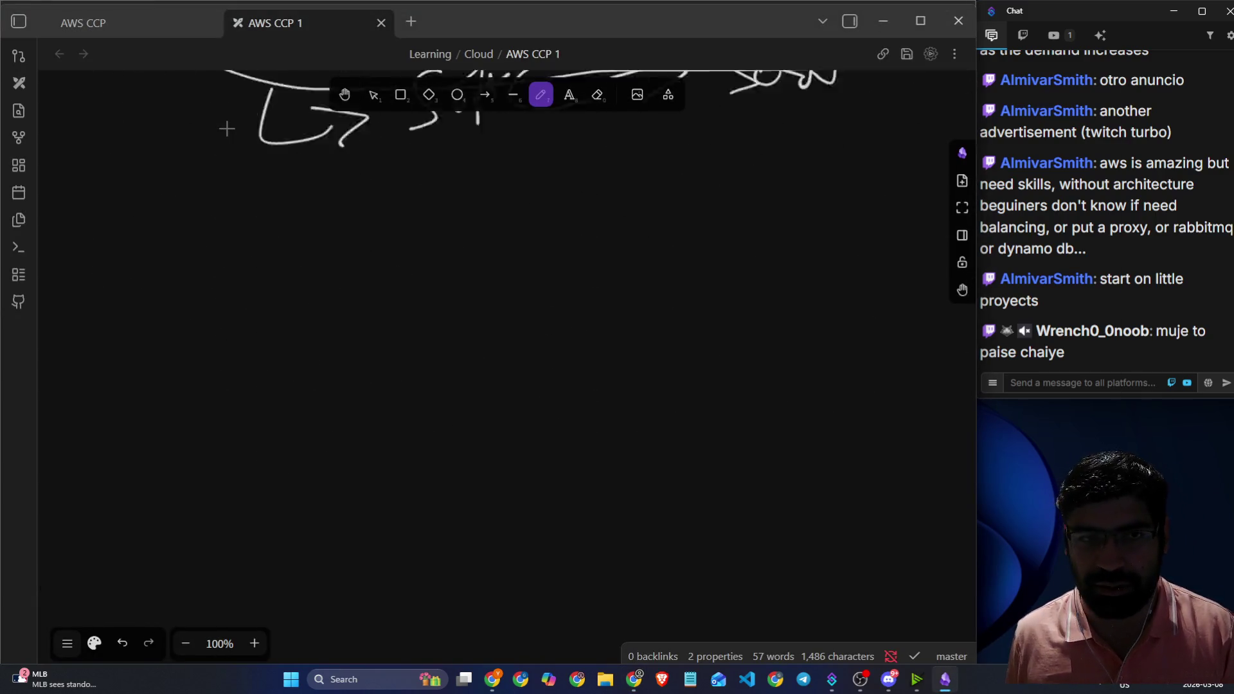
key(alt+Tab)
scroll(284, 318, down, 5)
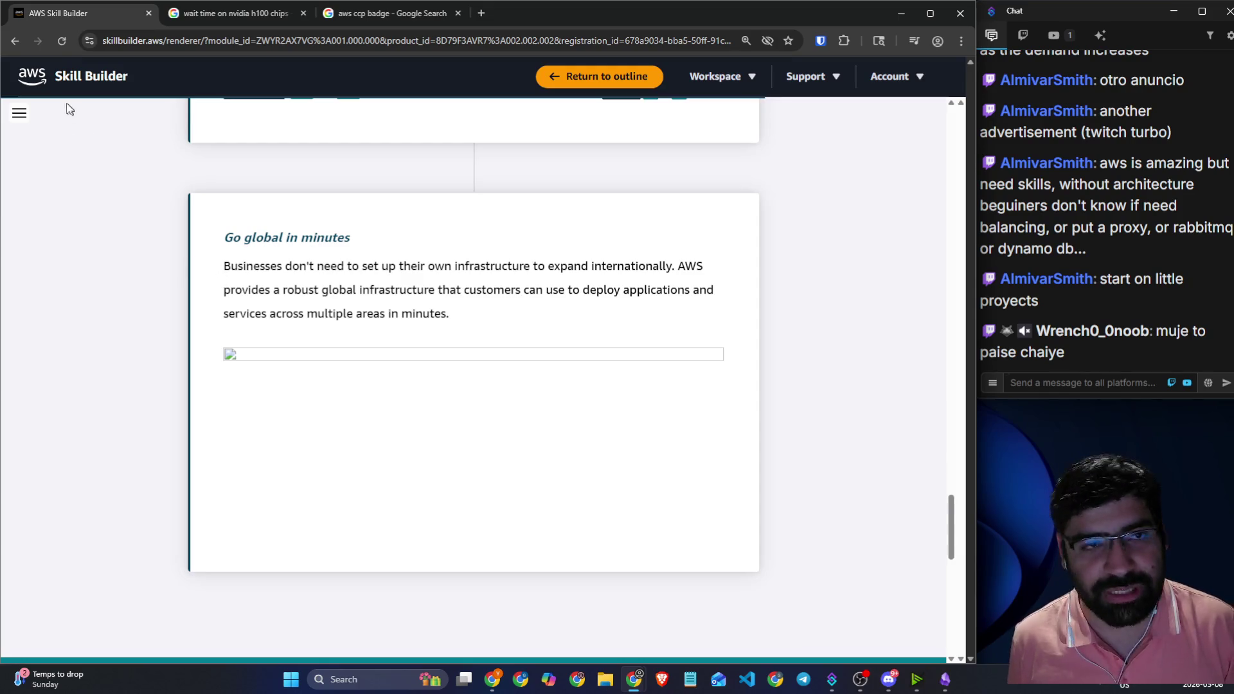
- Reload the lesson to load the 'Go global in minutes' image, select its heading, and return to Obsidian
click(56, 43)
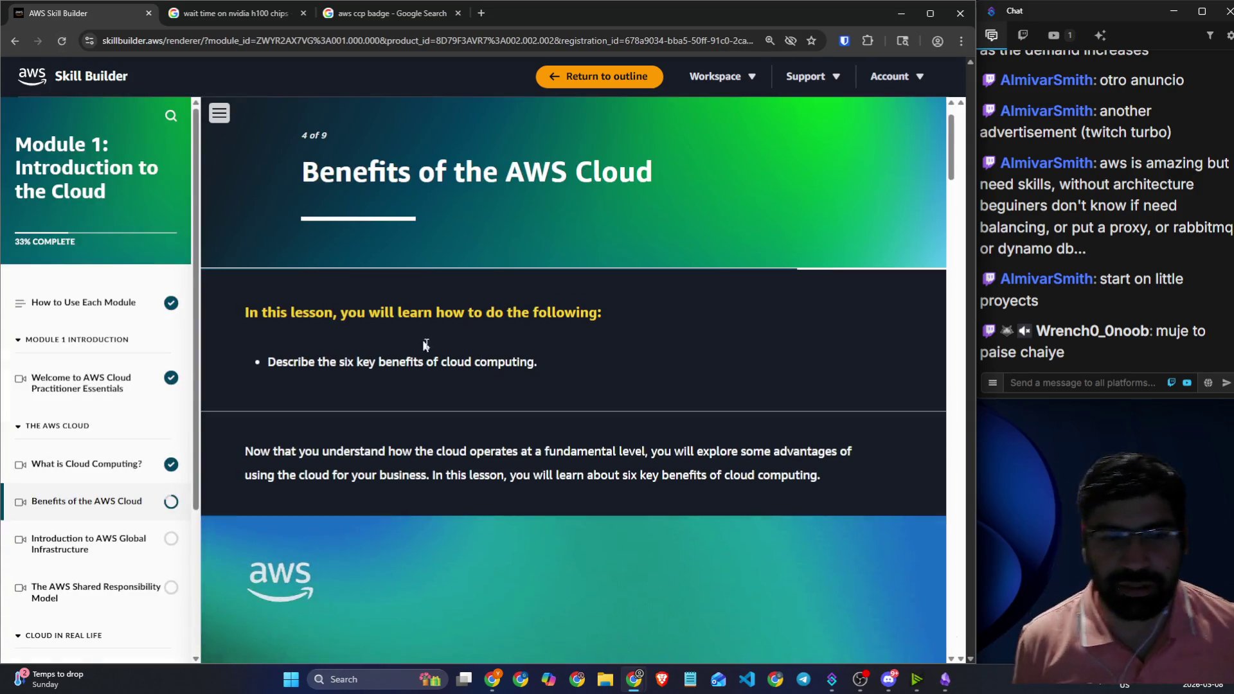
scroll(500, 398, down, 15)
scroll(517, 427, down, 10)
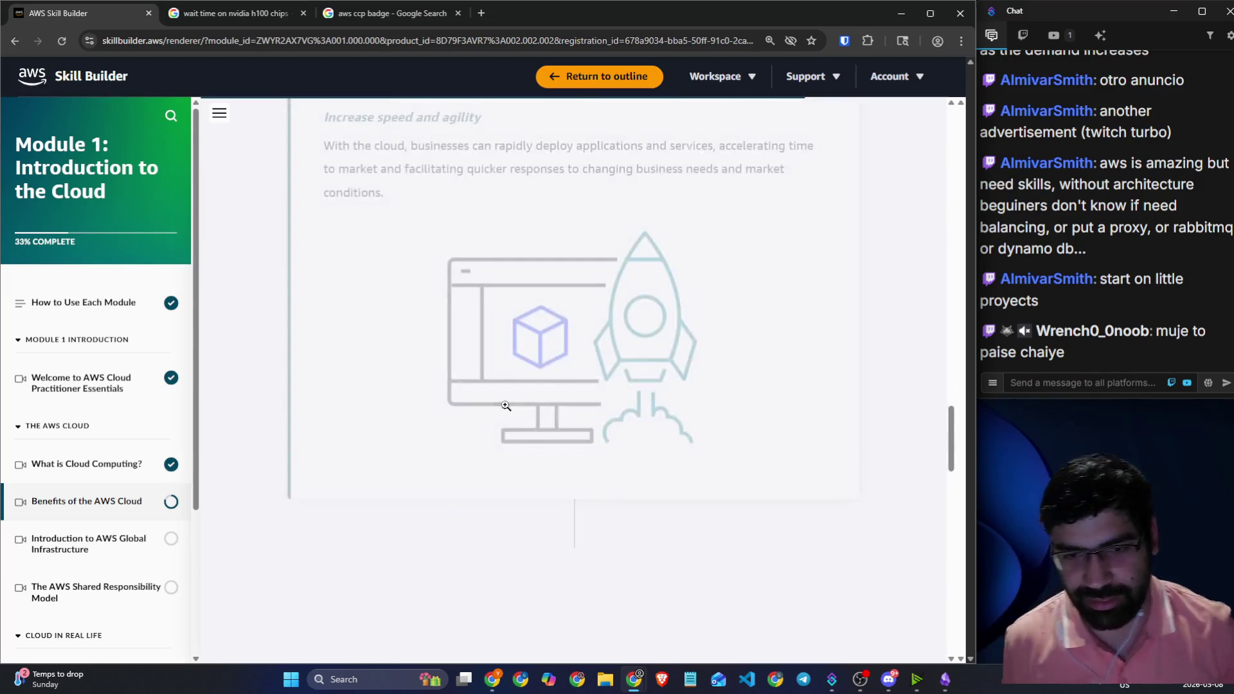
scroll(476, 376, up, 5)
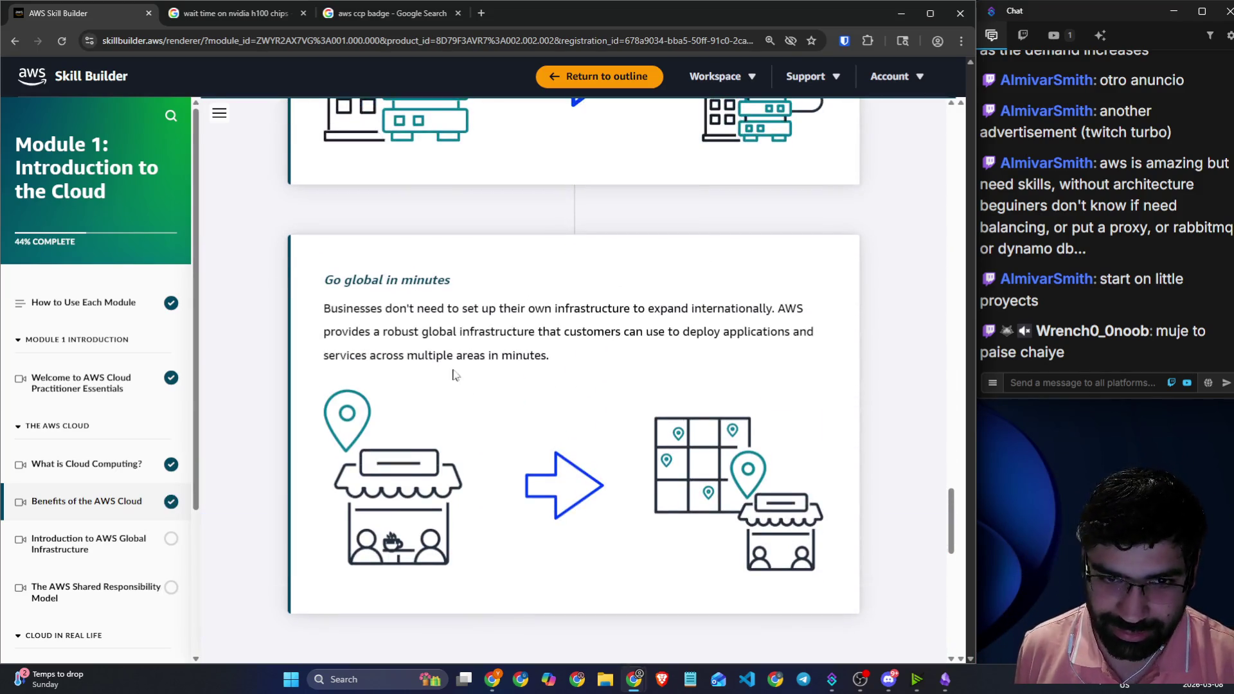
scroll(489, 267, down, 6)
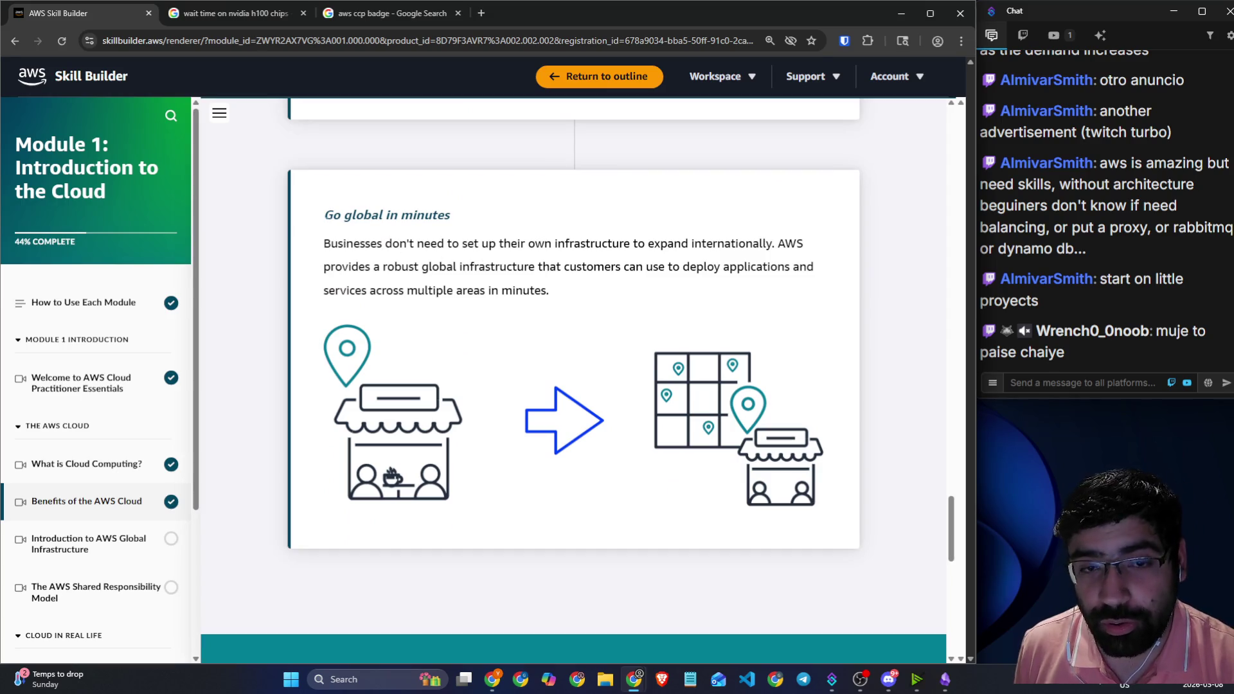
drag(323, 214, 476, 230)
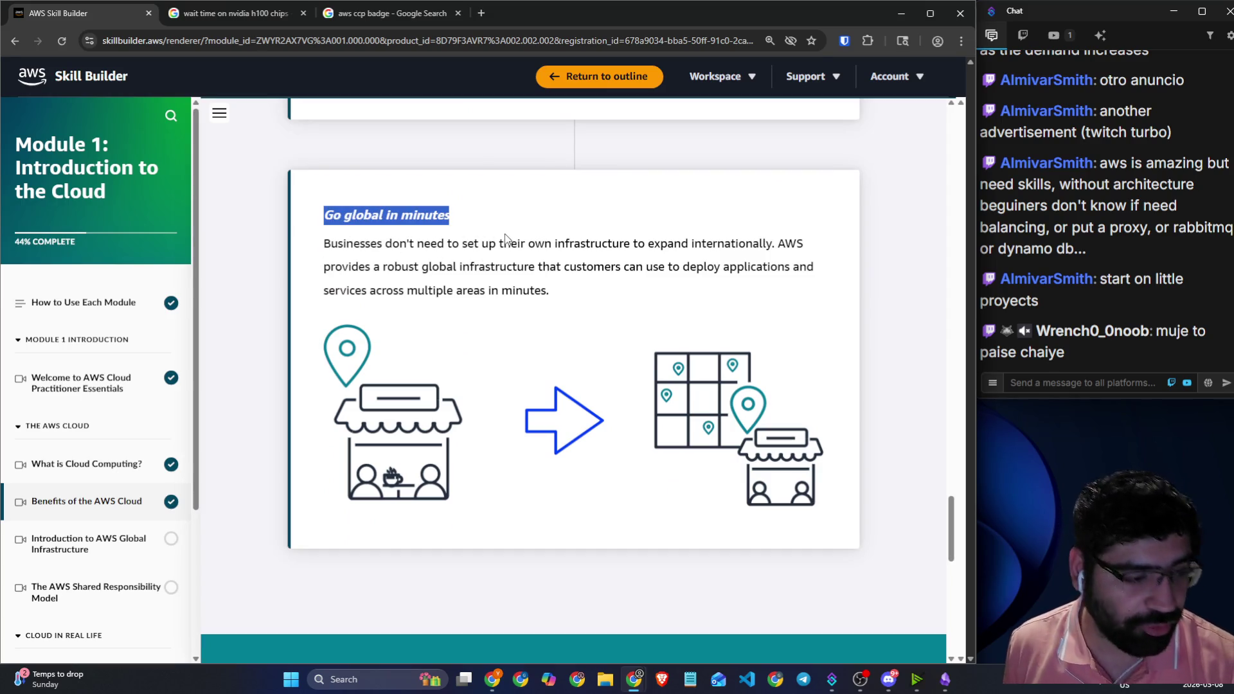
key(alt+Tab)
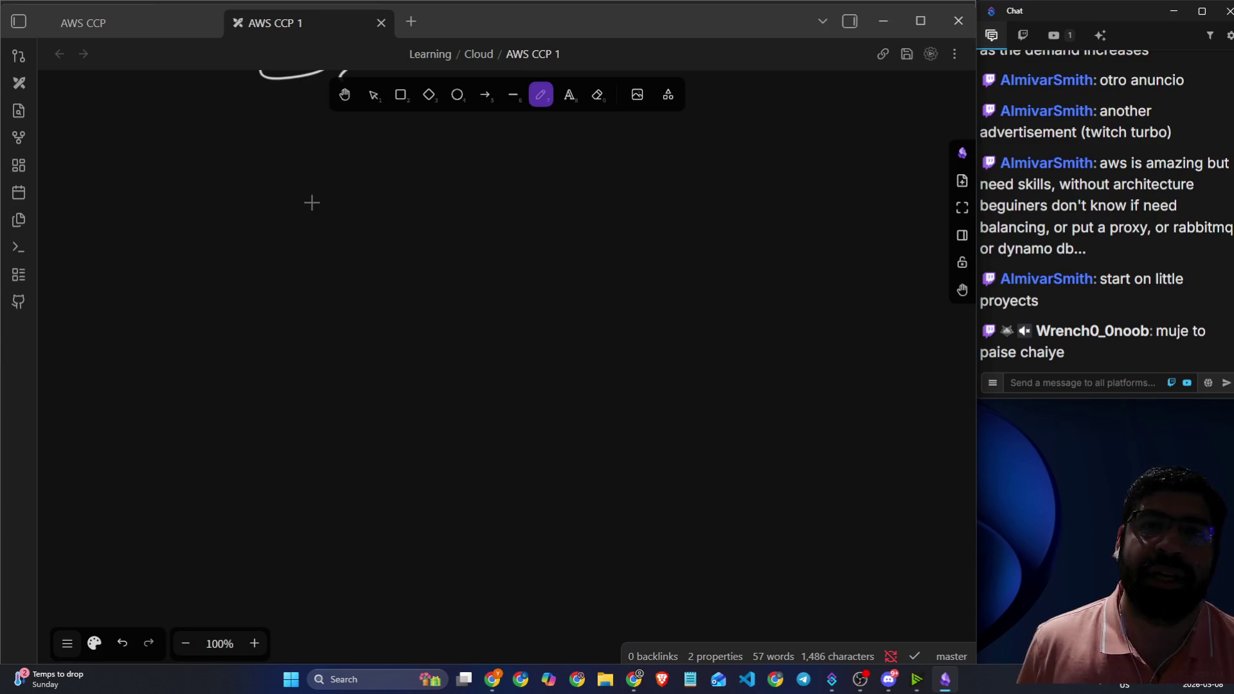
- Handwrite the heading 'Startup in Sec' below the earlier notes and draw a long underline beneath it
mouse_move(248, 182)
mouse_down()
mouse_move(251, 248)
mouse_move(268, 219)
mouse_move(339, 179)
mouse_move(348, 211)
mouse_up()
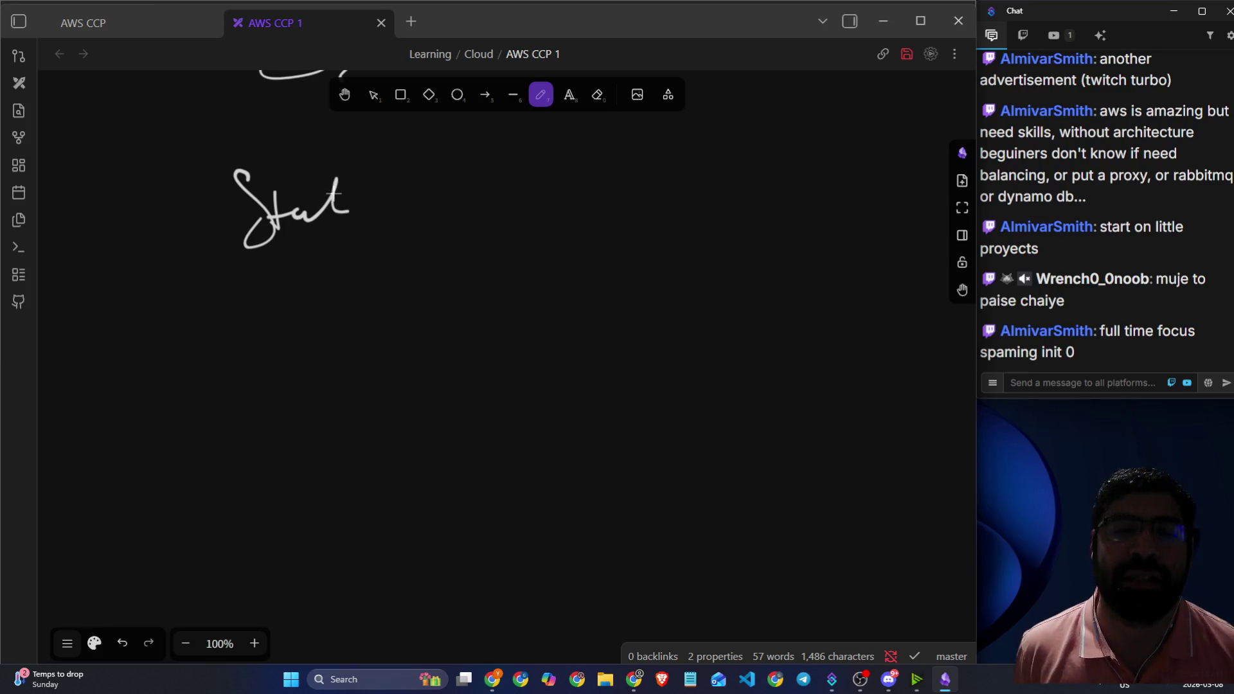
mouse_move(339, 183)
mouse_down()
mouse_move(441, 171)
mouse_move(454, 193)
mouse_move(526, 188)
mouse_move(551, 205)
mouse_up()
mouse_move(618, 160)
mouse_down()
mouse_move(607, 193)
mouse_move(686, 190)
mouse_up()
drag(231, 274, 630, 214)
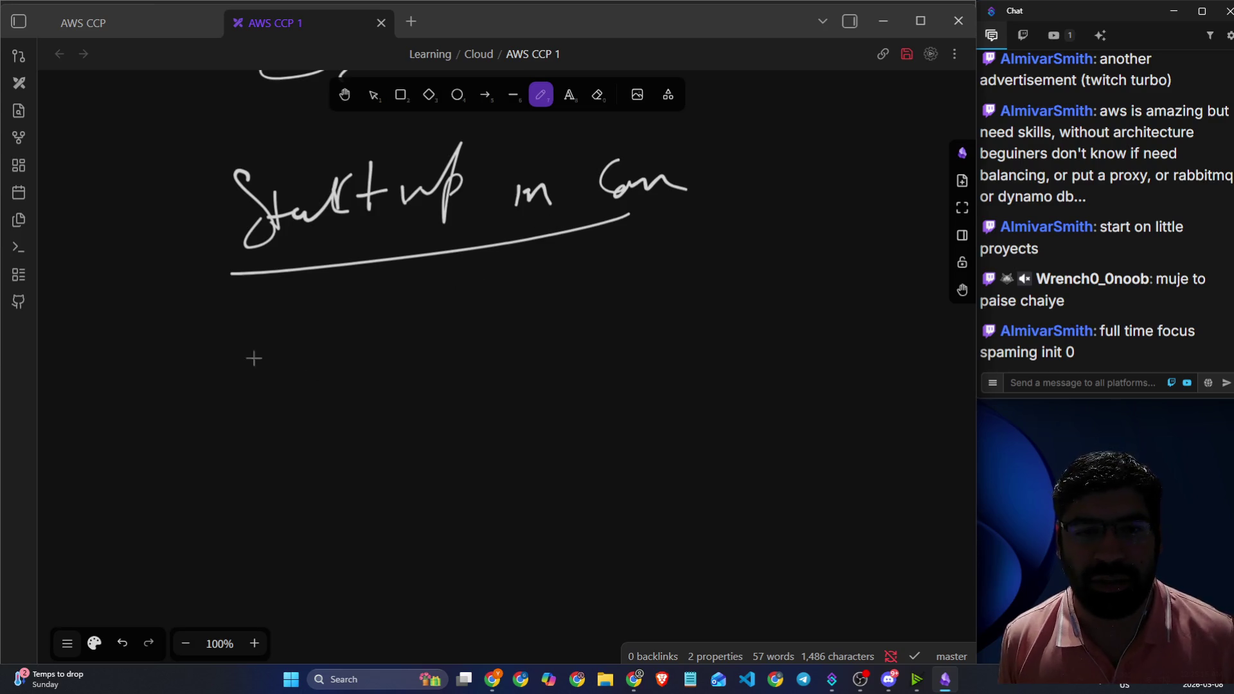
scroll(229, 295, down, 1)
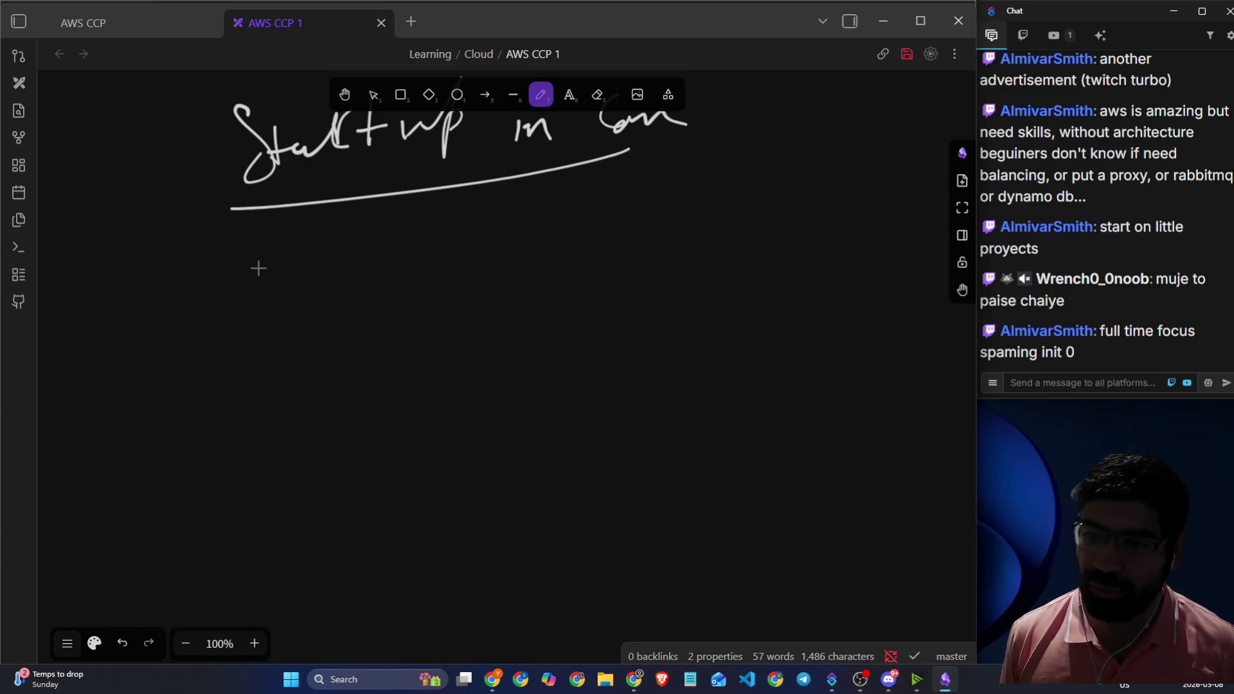
- Draw arrowed points labelled Bank, Paper and Indus under the heading
mouse_move(291, 260)
mouse_down()
mouse_move(237, 331)
mouse_move(339, 336)
mouse_move(322, 345)
mouse_move(406, 301)
mouse_move(459, 328)
mouse_move(496, 311)
mouse_move(502, 345)
mouse_up()
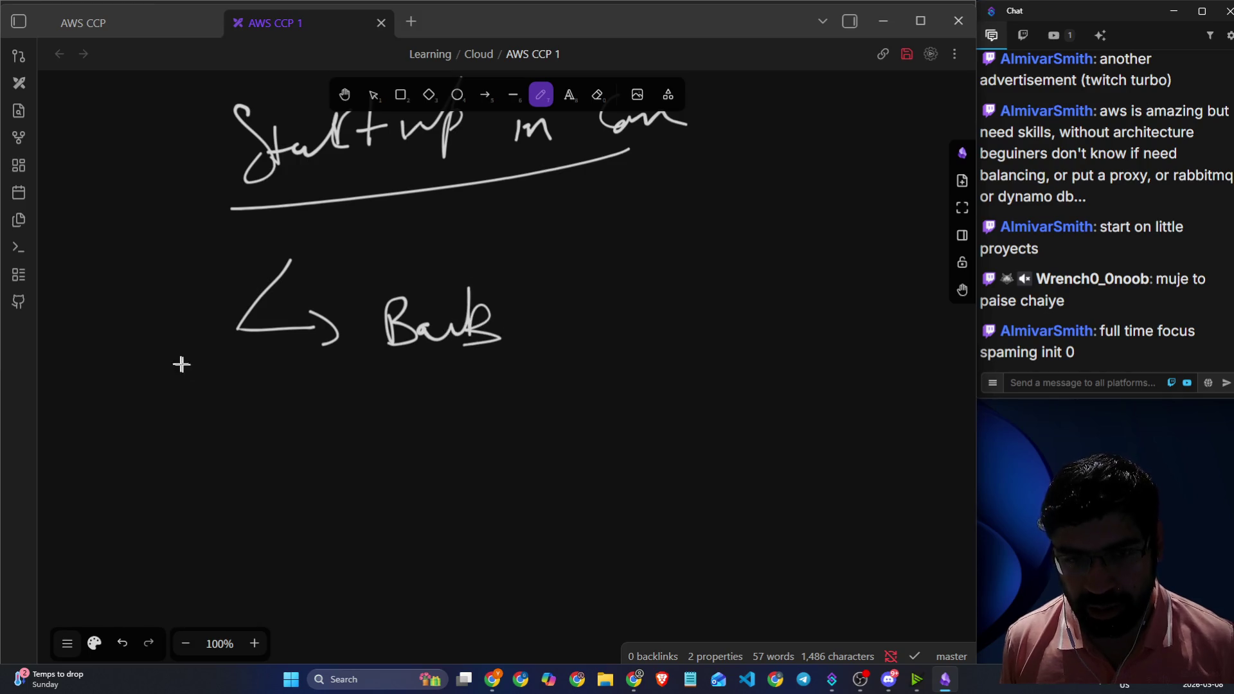
mouse_move(180, 367)
mouse_down()
mouse_move(281, 432)
mouse_move(265, 434)
mouse_up()
mouse_move(360, 385)
mouse_down()
mouse_move(364, 426)
mouse_move(391, 393)
mouse_move(418, 426)
mouse_move(446, 386)
mouse_move(463, 418)
mouse_up()
mouse_move(156, 487)
mouse_down()
mouse_move(253, 517)
mouse_move(251, 528)
mouse_up()
mouse_move(307, 498)
mouse_down()
mouse_move(331, 523)
mouse_move(464, 495)
mouse_up()
drag(484, 486, 528, 491)
drag(331, 564, 443, 551)
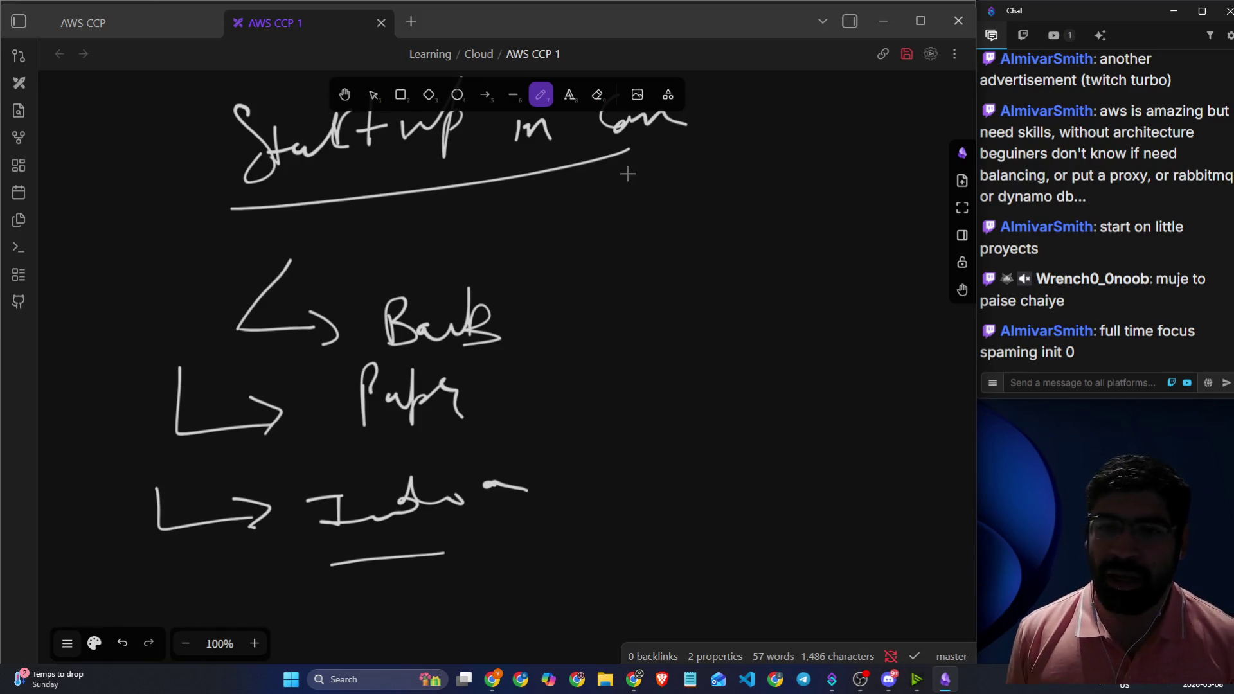
- Add a vertical divider with an underlined AWS column label beside it, then go back to the lesson
drag(616, 222, 608, 583)
mouse_move(650, 292)
mouse_down()
mouse_move(659, 231)
mouse_move(673, 302)
mouse_up()
mouse_move(648, 283)
mouse_down()
mouse_move(669, 275)
mouse_move(723, 297)
mouse_move(759, 248)
mouse_move(730, 302)
mouse_move(780, 310)
mouse_up()
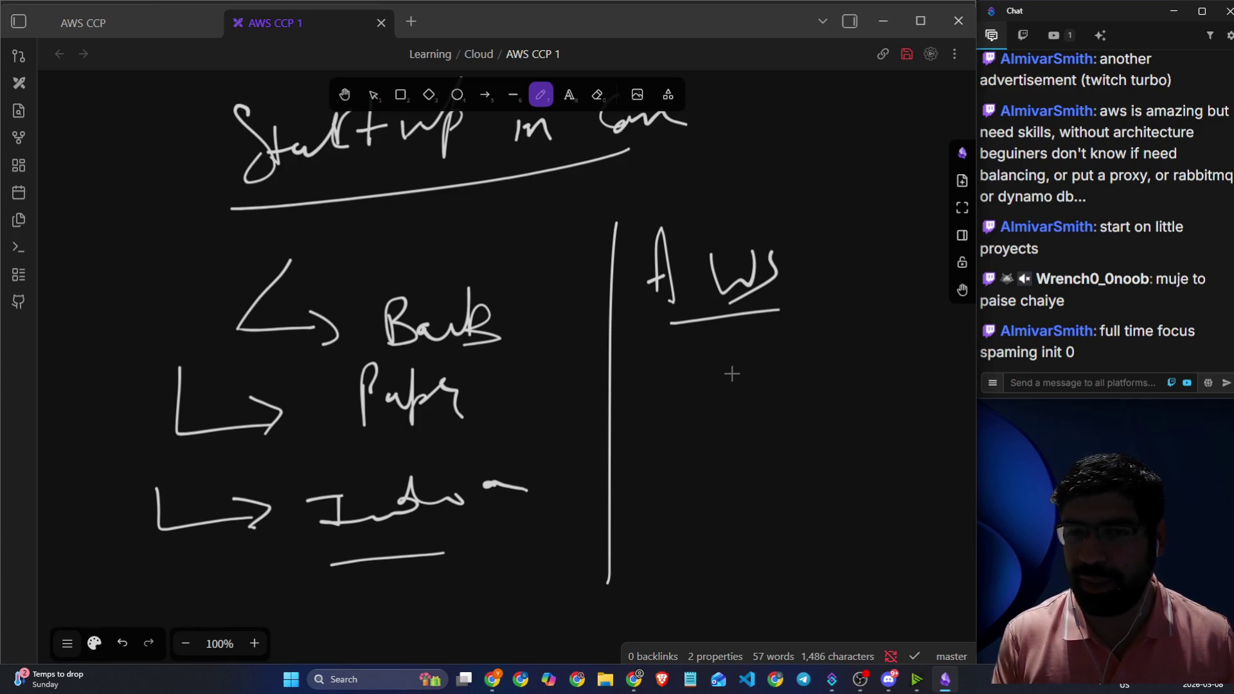
key(alt+Tab)
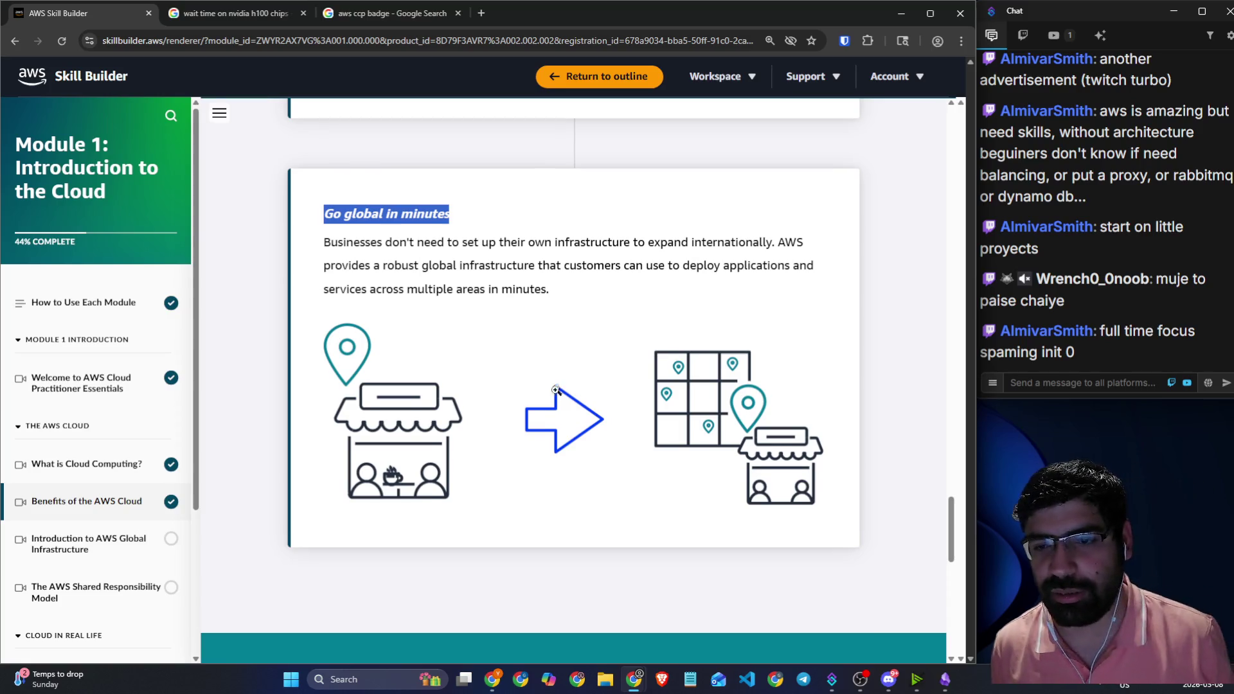
- Scroll down to the 'Test your skills' question about a retail launch's server capacity
scroll(578, 386, down, 6)
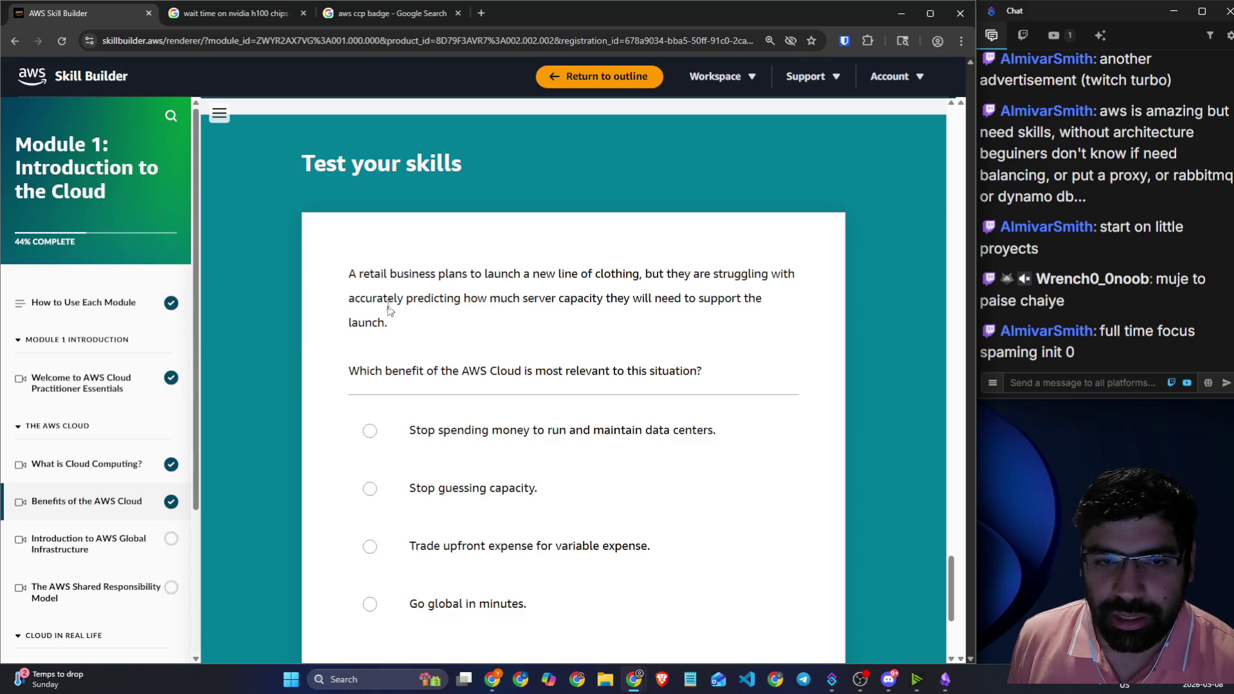
- Highlight key phrases of the quiz question, including the struggle to predict server capacity
drag(362, 273, 805, 277)
drag(423, 298, 762, 299)
scroll(459, 254, down, 2)
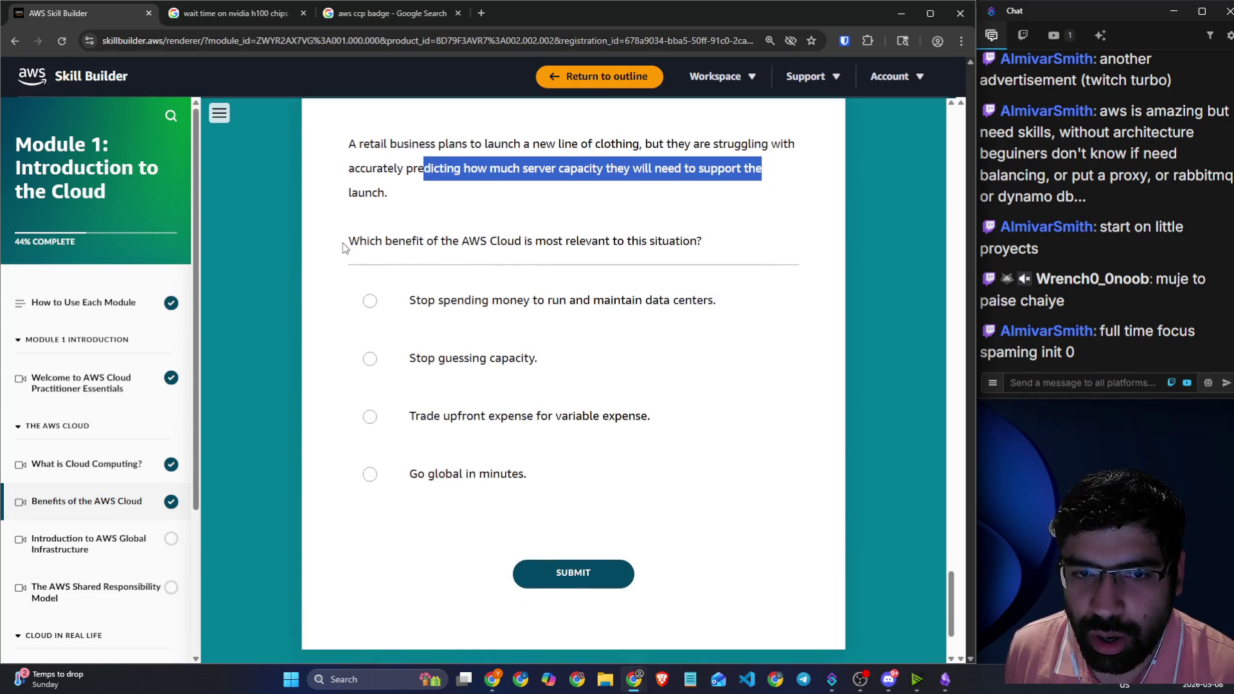
drag(348, 240, 702, 241)
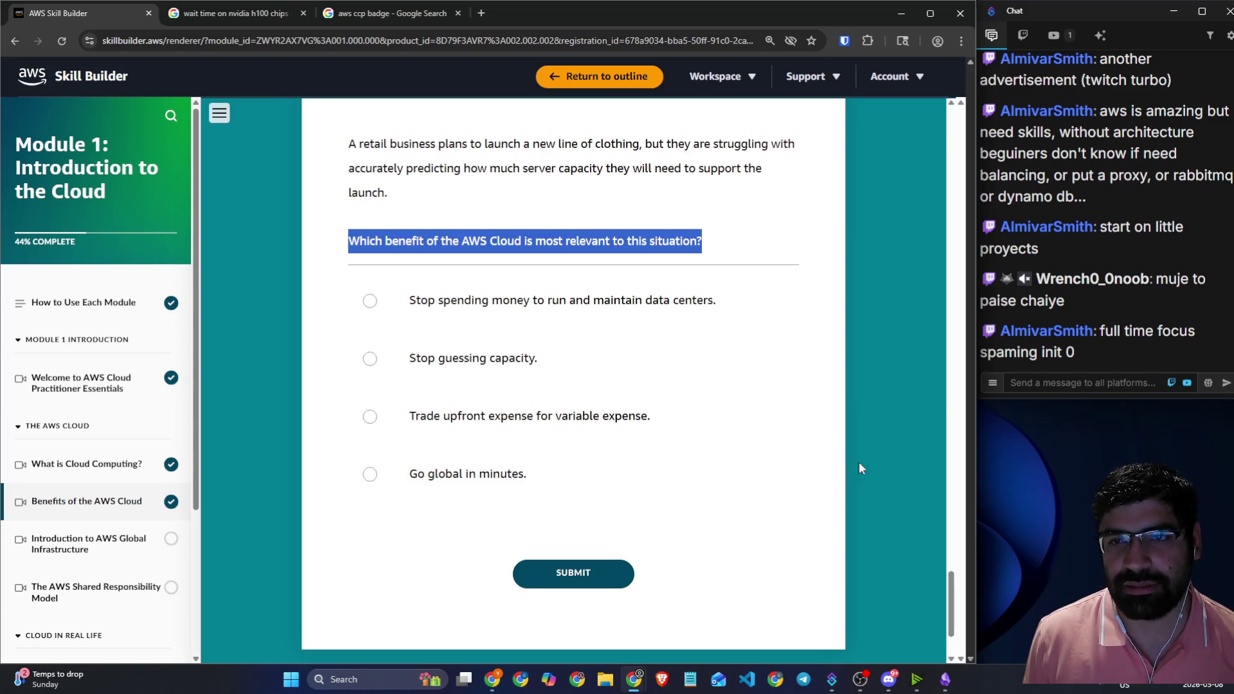
click(742, 226)
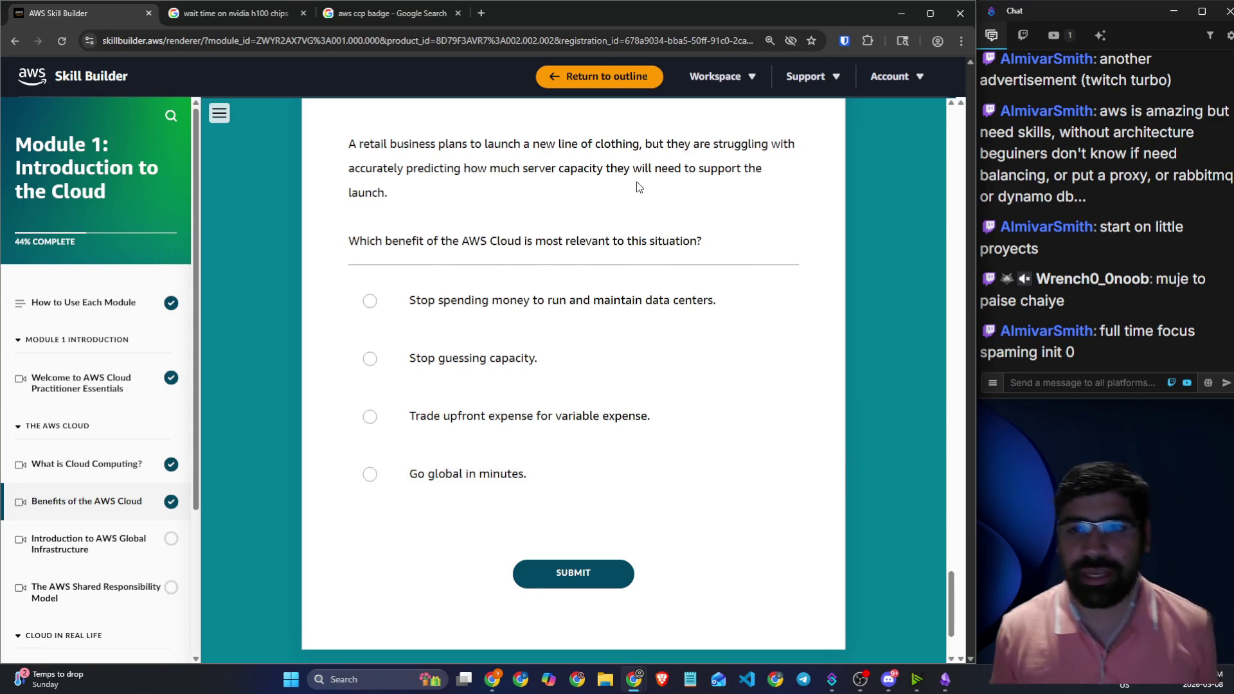
drag(647, 146, 771, 162)
click(415, 174)
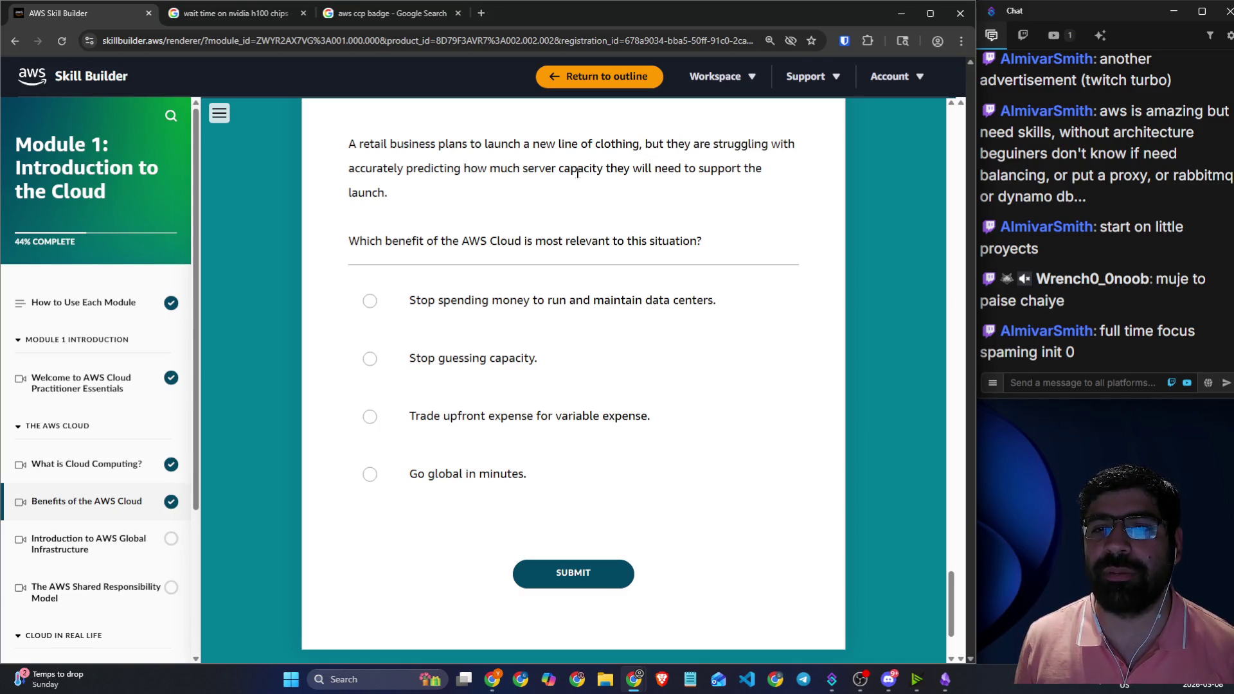
mouse_move(609, 169)
mouse_down()
mouse_move(553, 169)
mouse_move(668, 157)
mouse_up()
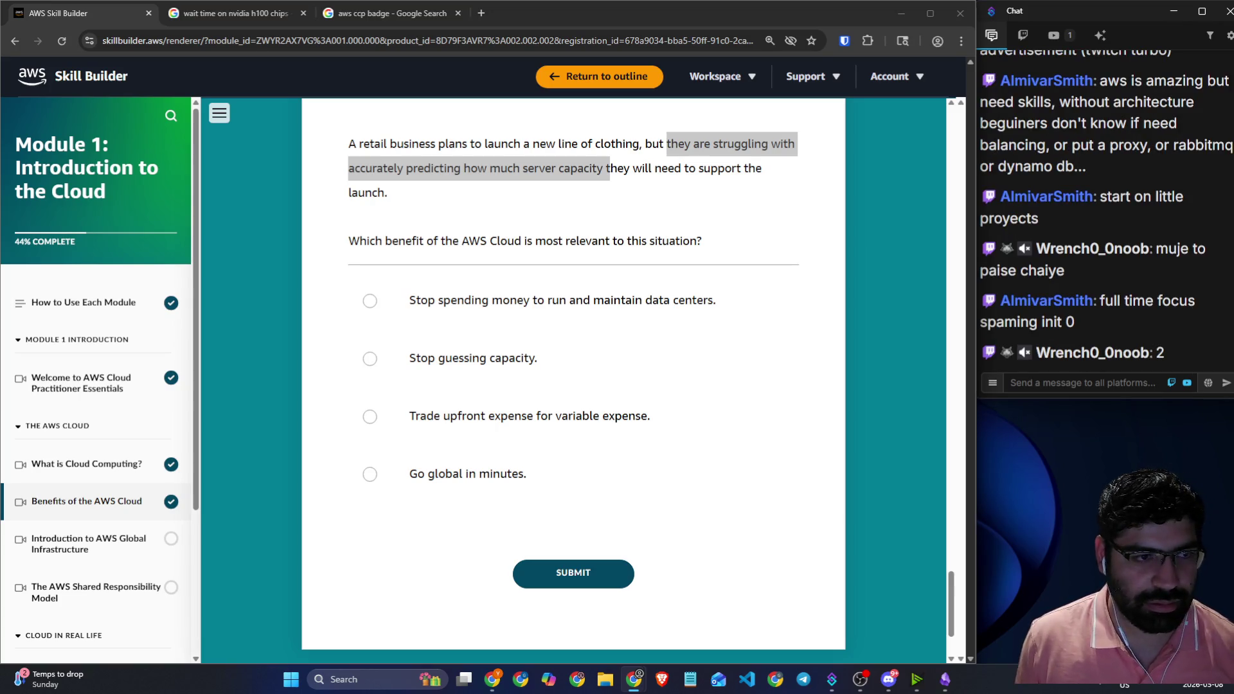
- Choose 'Stop guessing capacity', submit the answer, and scroll to the explanation
click(412, 348)
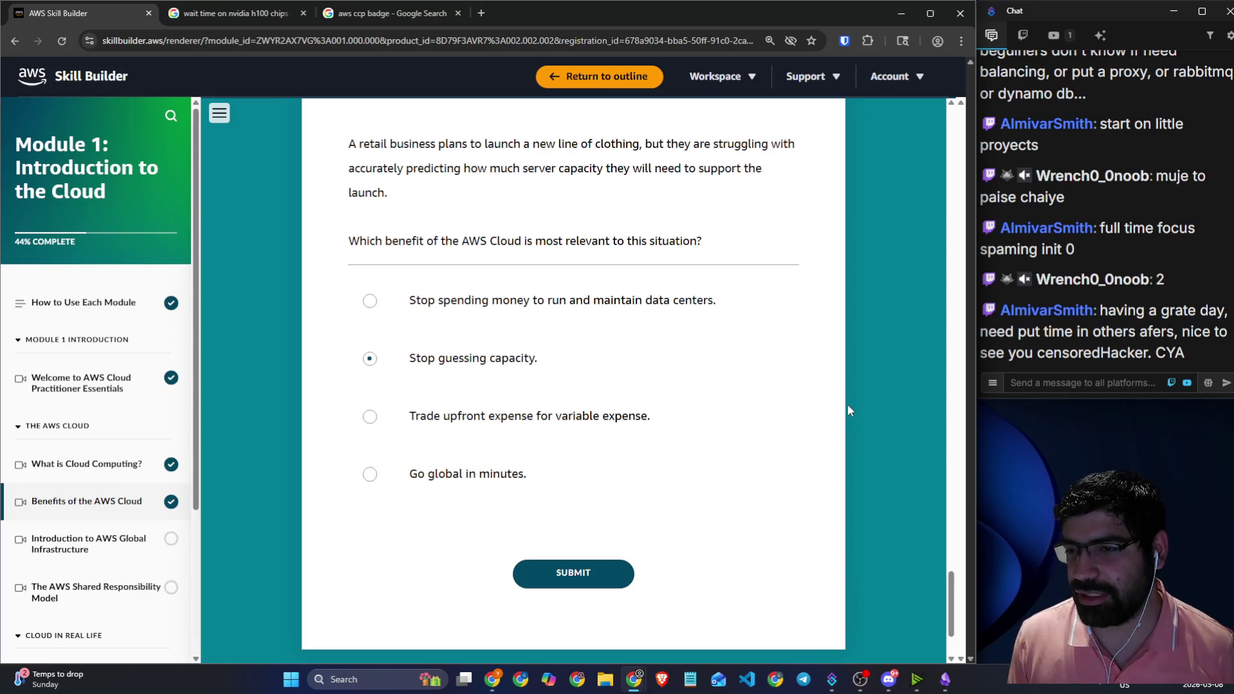
click(601, 575)
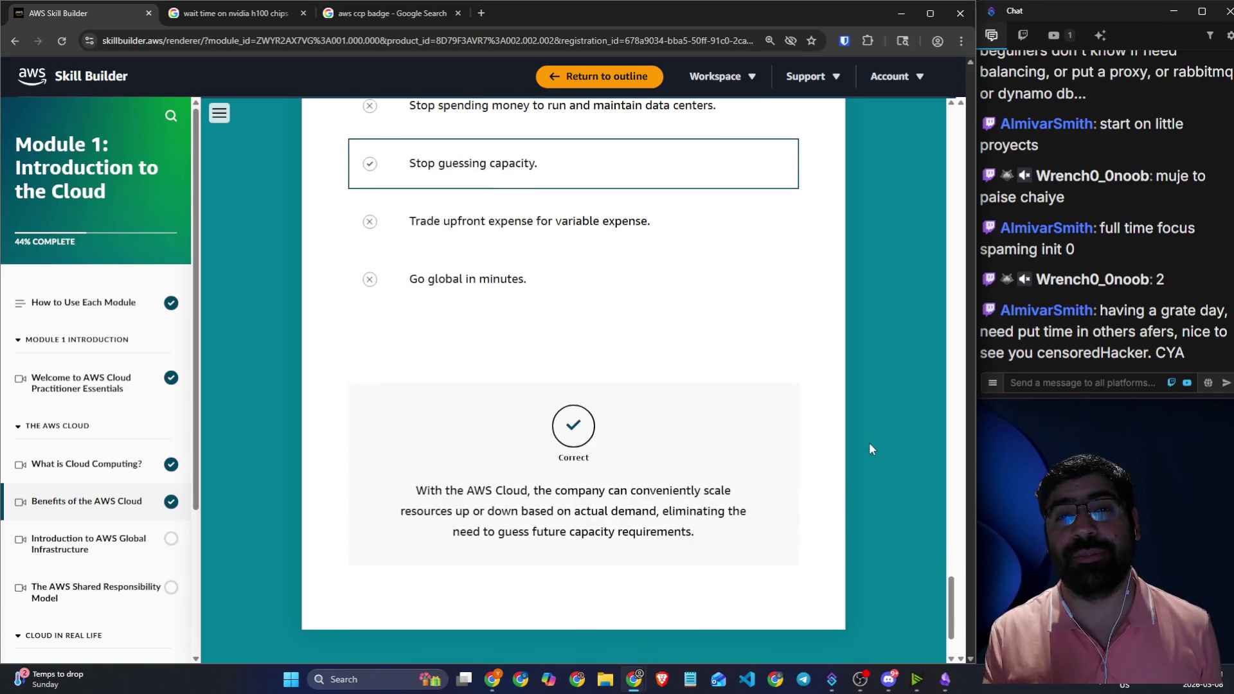
scroll(731, 454, down, 2)
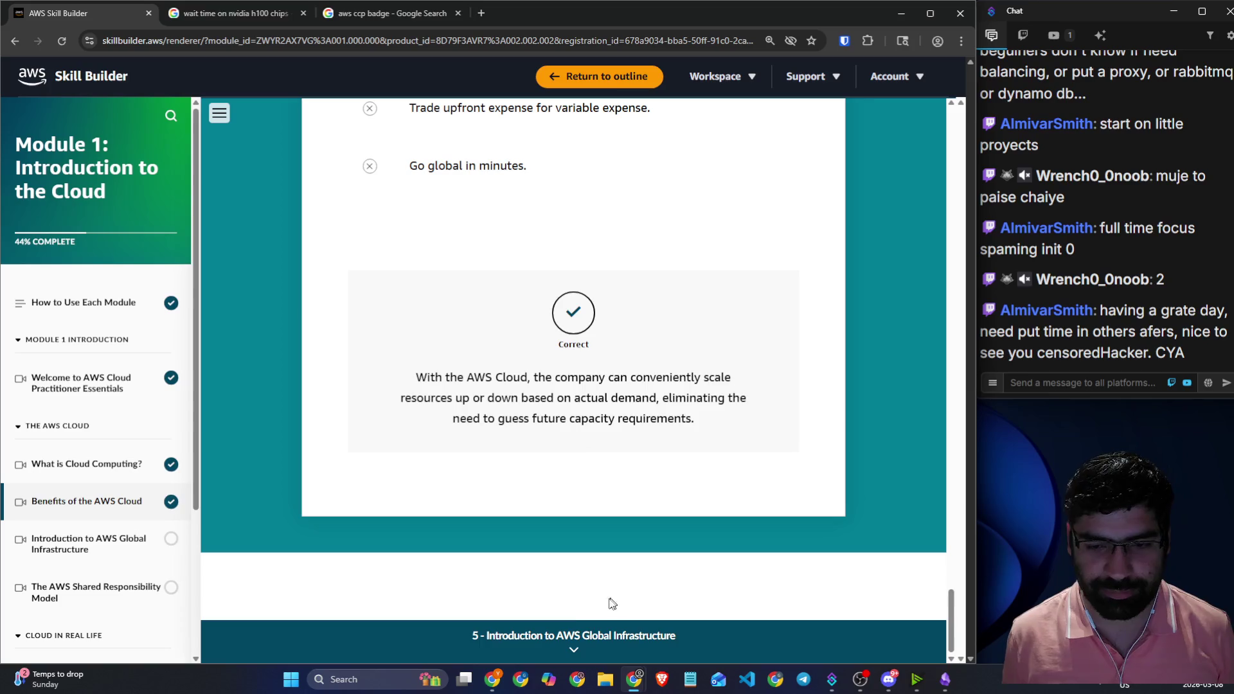
- Open lesson 5 'Introduction to AWS Global Infrastructure' and scroll through it until the module reaches 56%
click(586, 633)
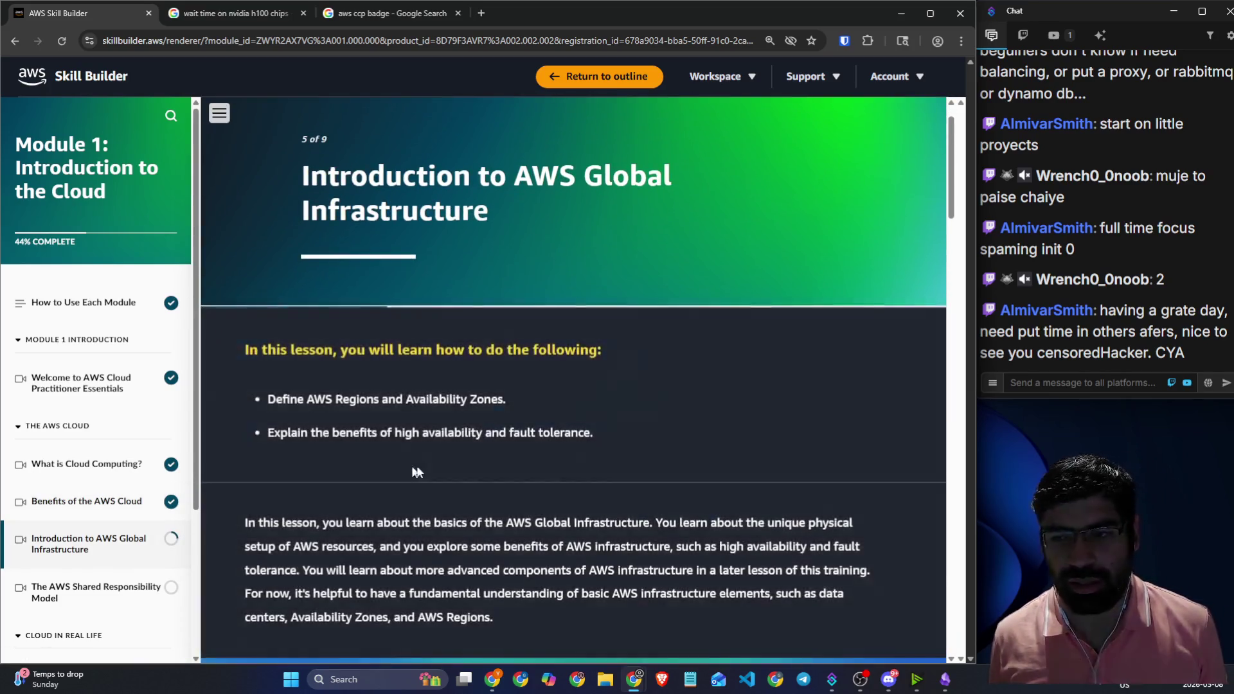
scroll(453, 458, down, 2)
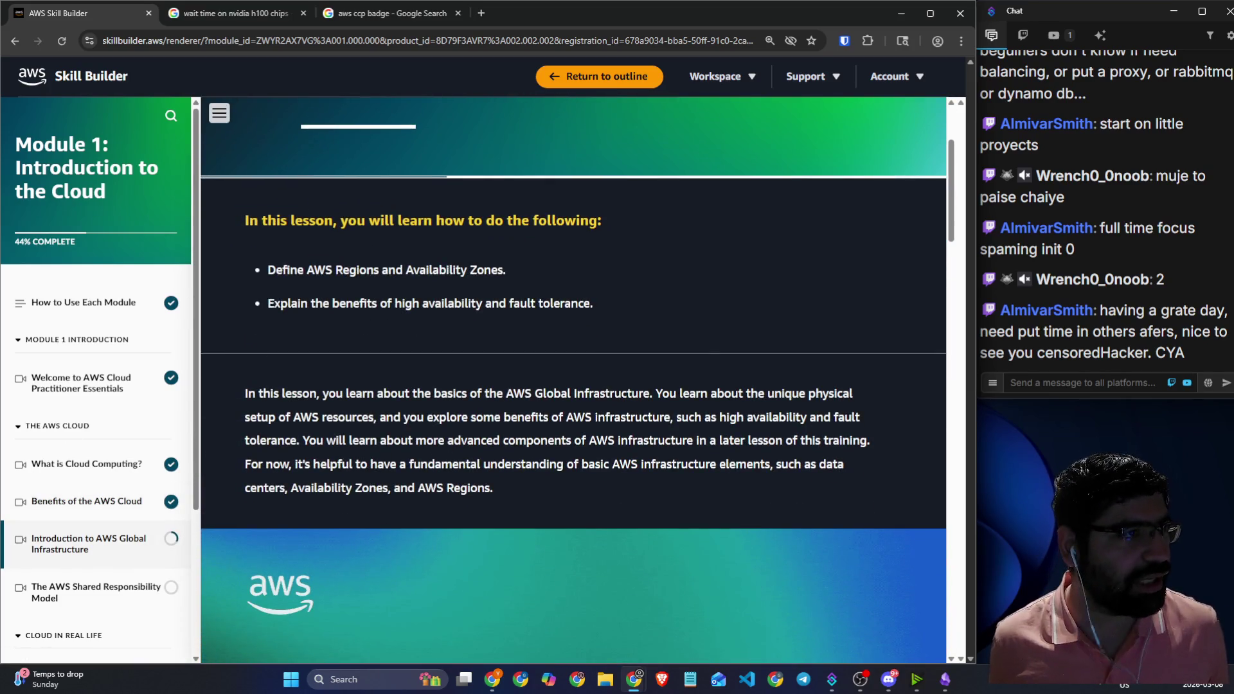
scroll(119, 347, down, 2)
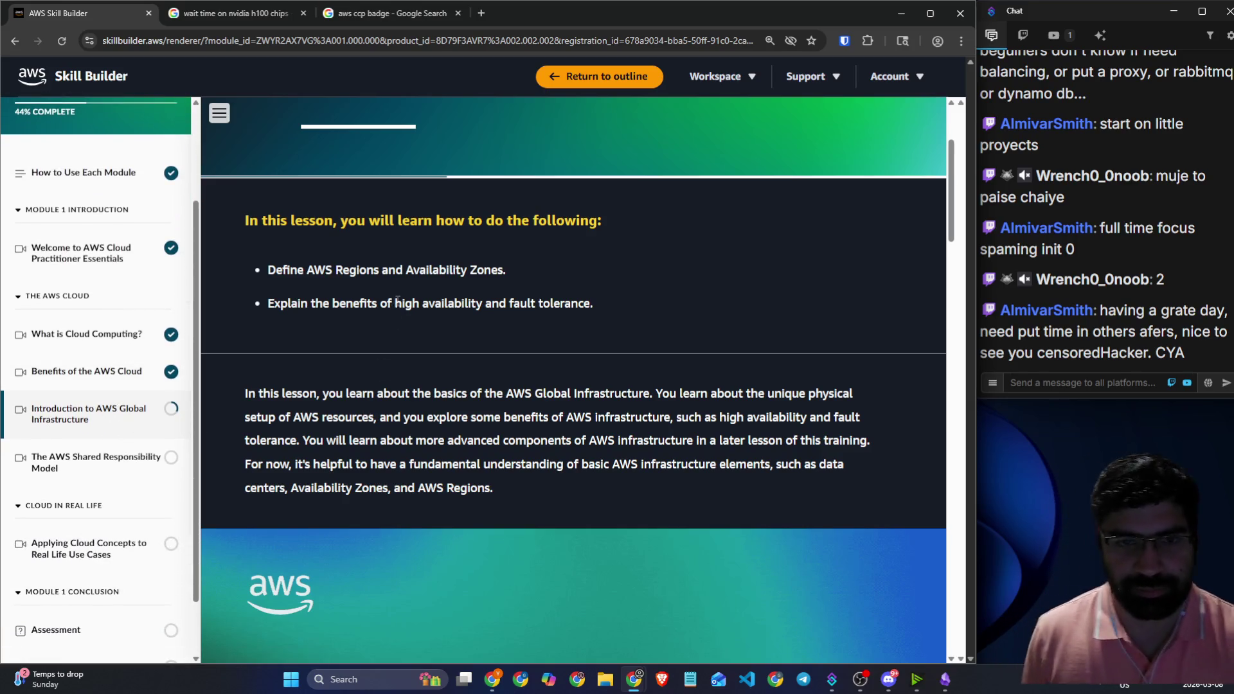
scroll(395, 315, down, 7)
scroll(95, 373, down, 2)
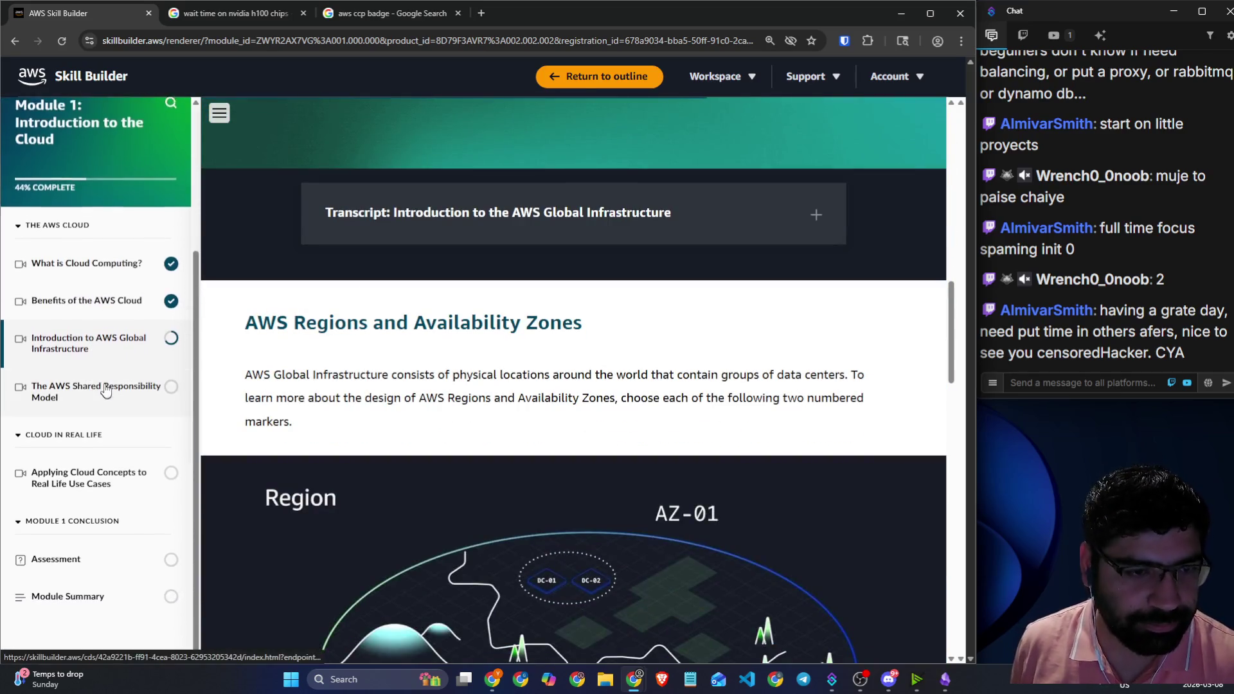
scroll(432, 363, down, 20)
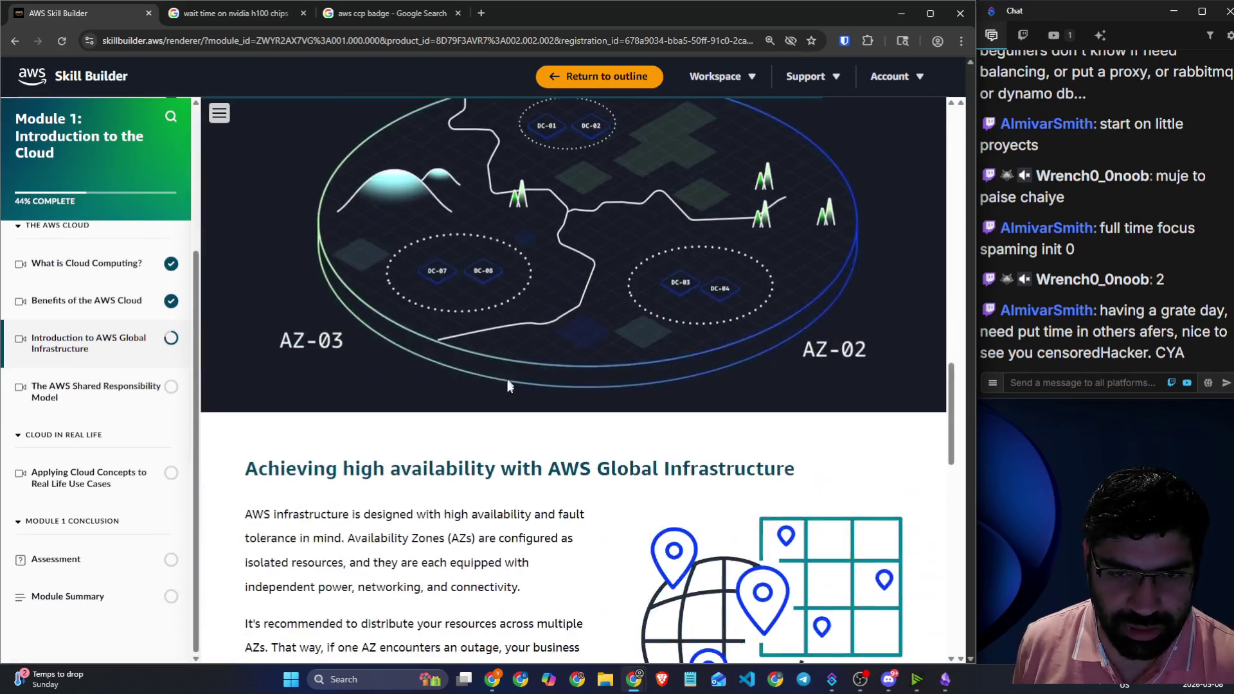
scroll(519, 403, up, 10)
scroll(518, 402, up, 15)
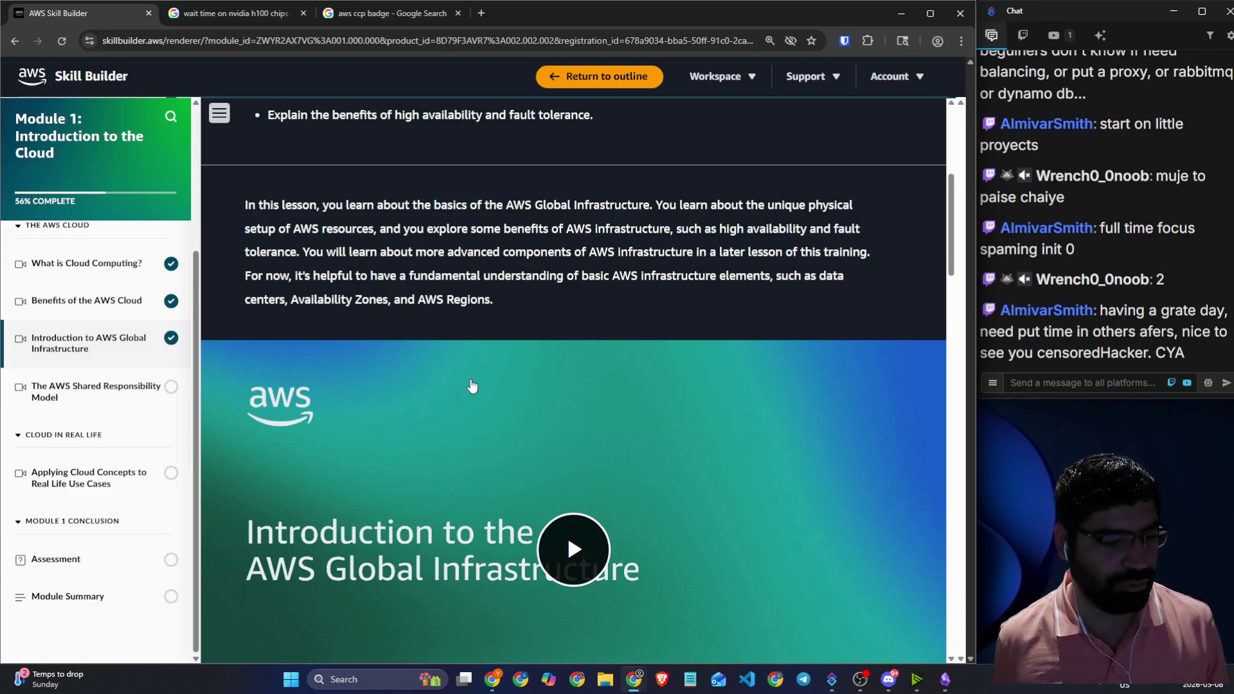
- Open YouTube in a new browser tab, then close that tab again
click(481, 13)
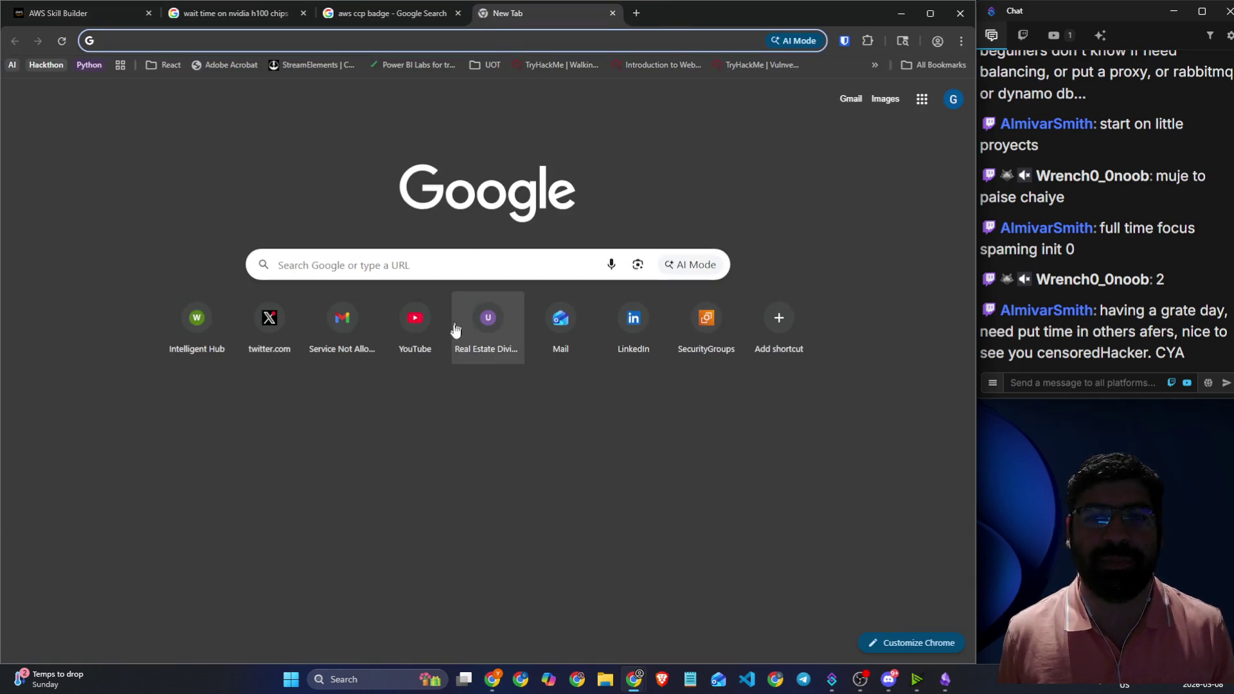
click(415, 317)
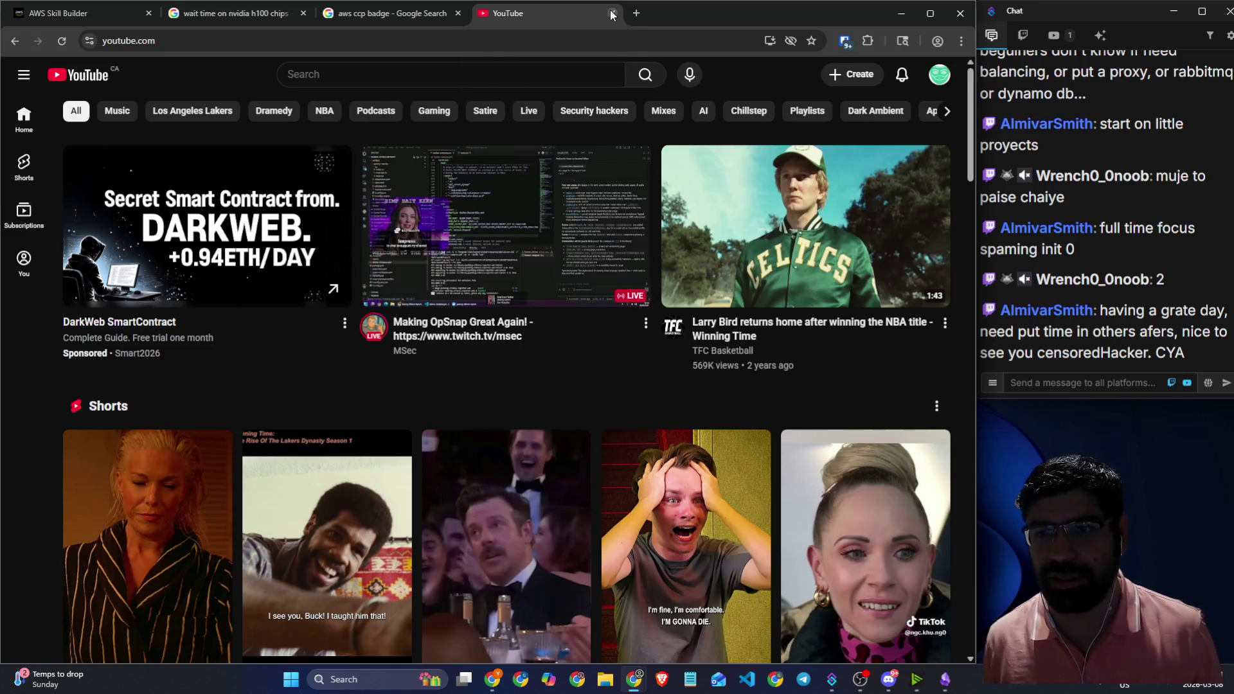
click(612, 14)
- In a new Incognito window, show the YouTube channel's Videos list, then bring the Hackers Pub Discord forward
click(961, 41)
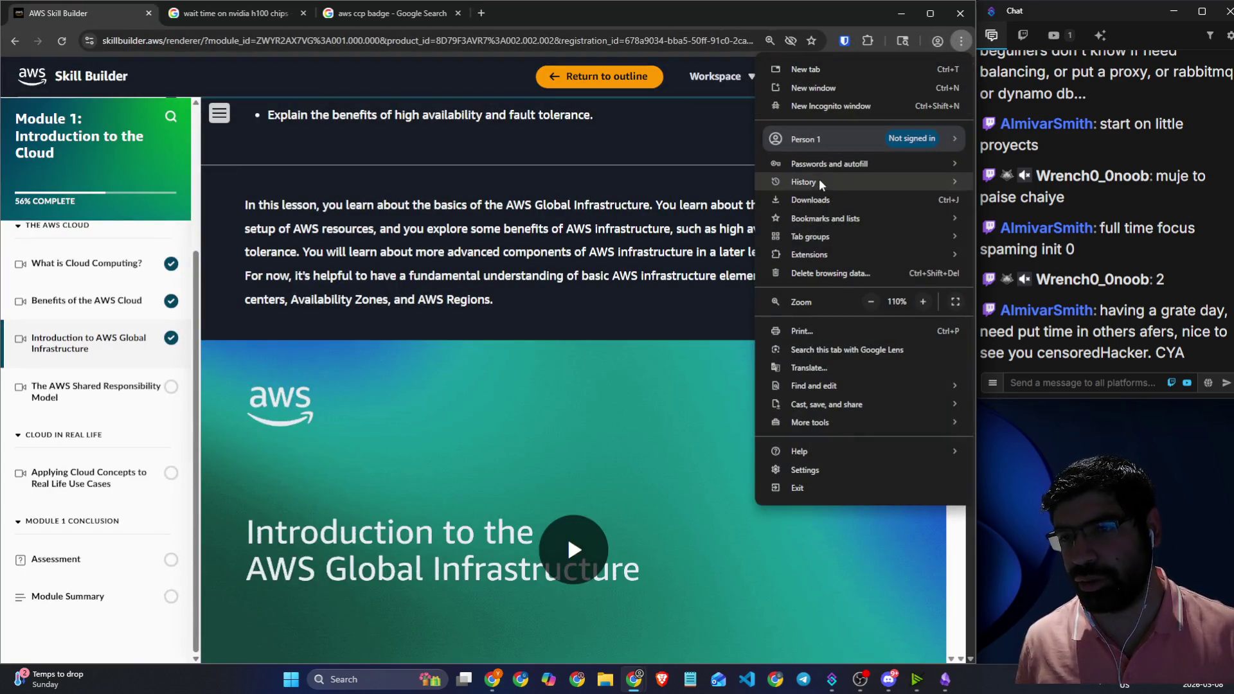
click(821, 107)
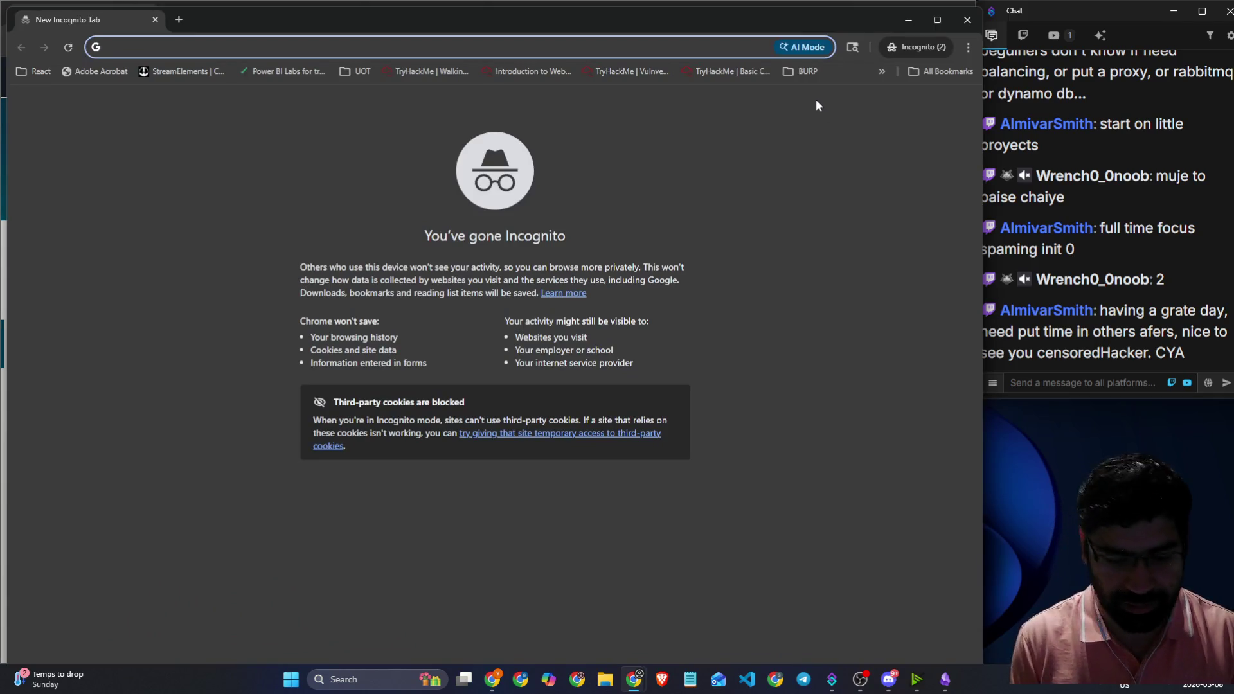
text(youtube)
key(Up)
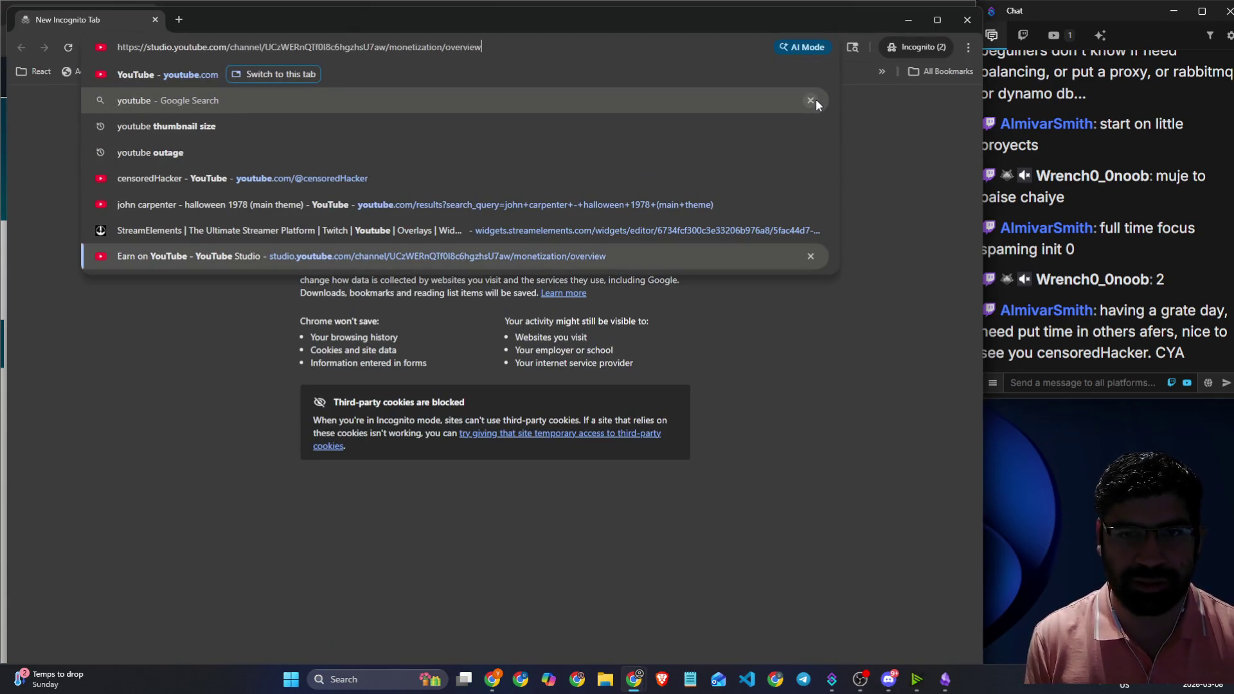
key(Up)
key(Up)
key(Up)
key(Return)
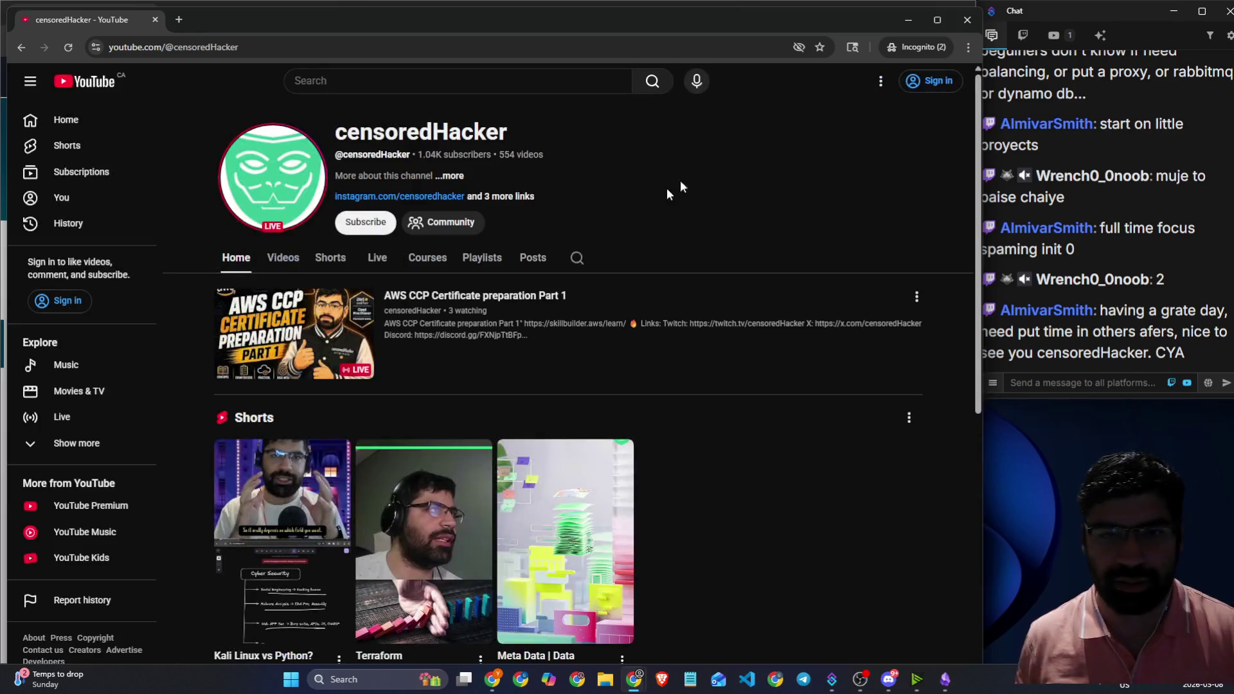
click(294, 263)
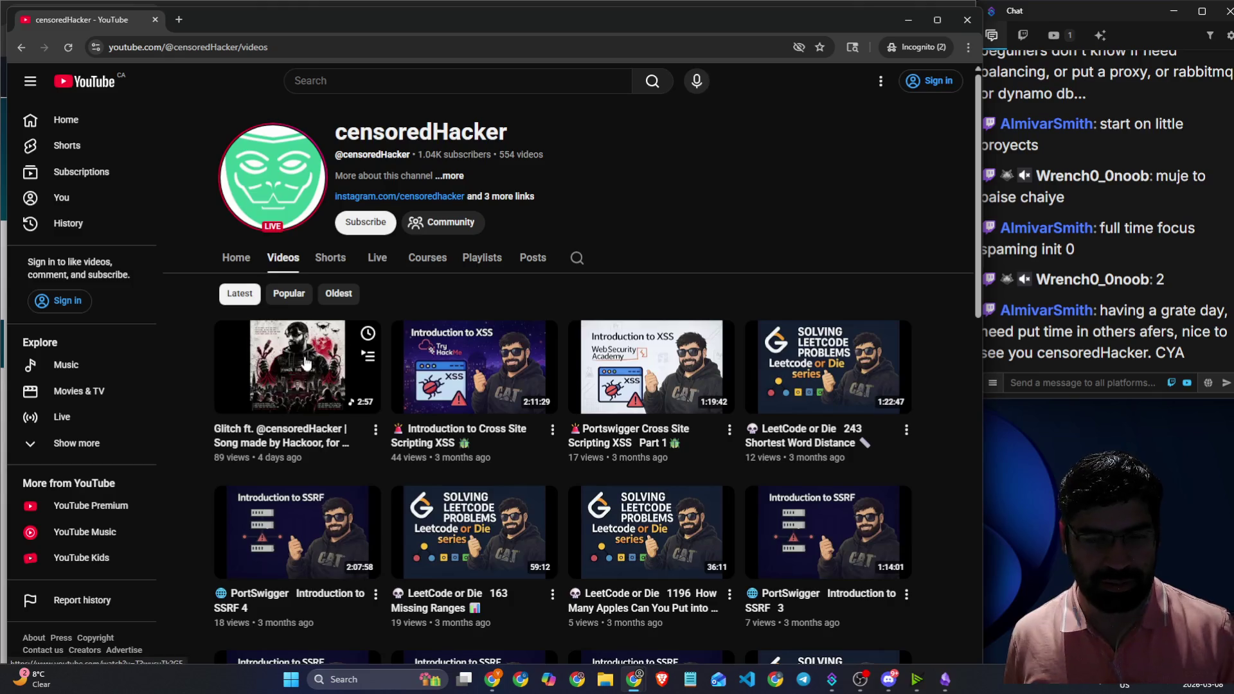
click(889, 680)
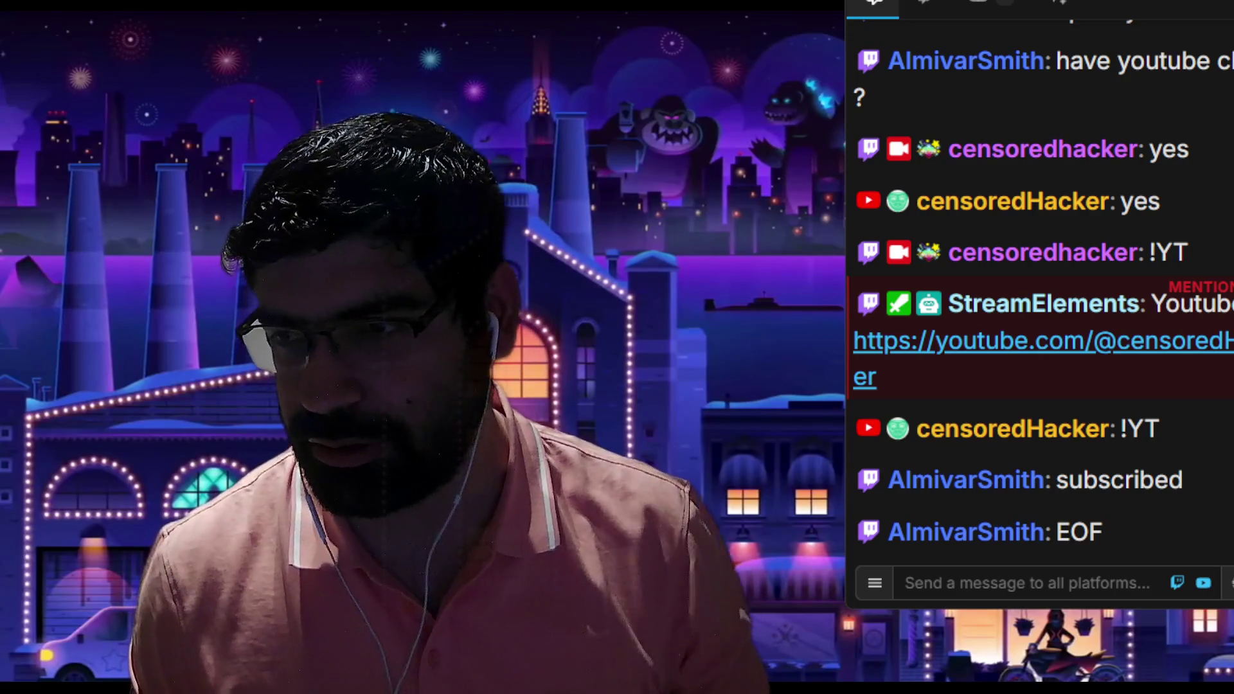
- Focus Discord's message box, then minimize the Hackers Pub window to reveal the lesson
click(1033, 584)
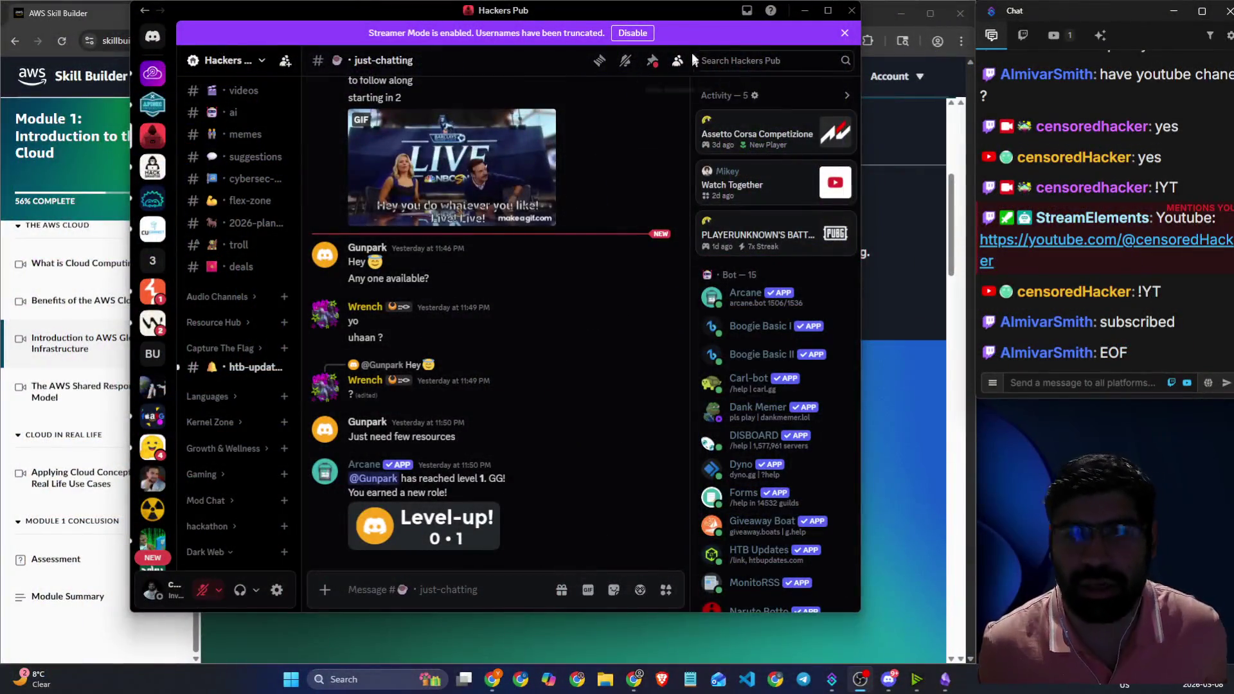
click(804, 10)
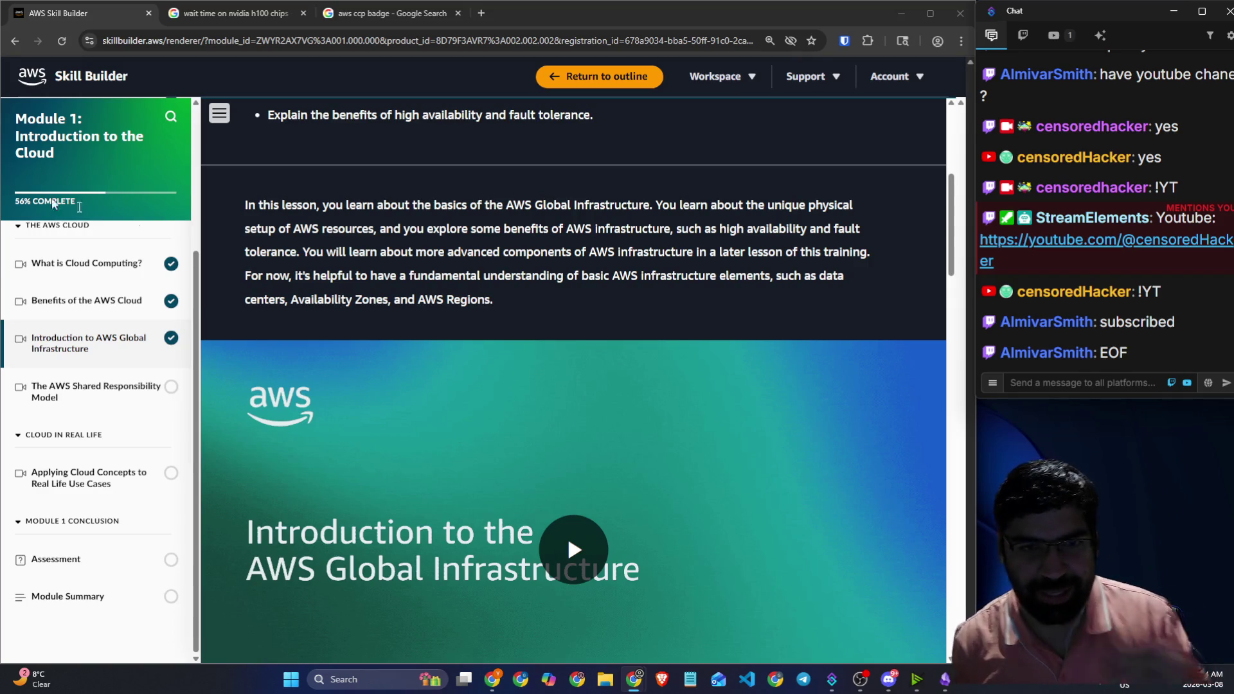
- Post 'yo' in the stream chat while the Global Infrastructure lesson stays open
click(598, 227)
scroll(547, 212, down, 10)
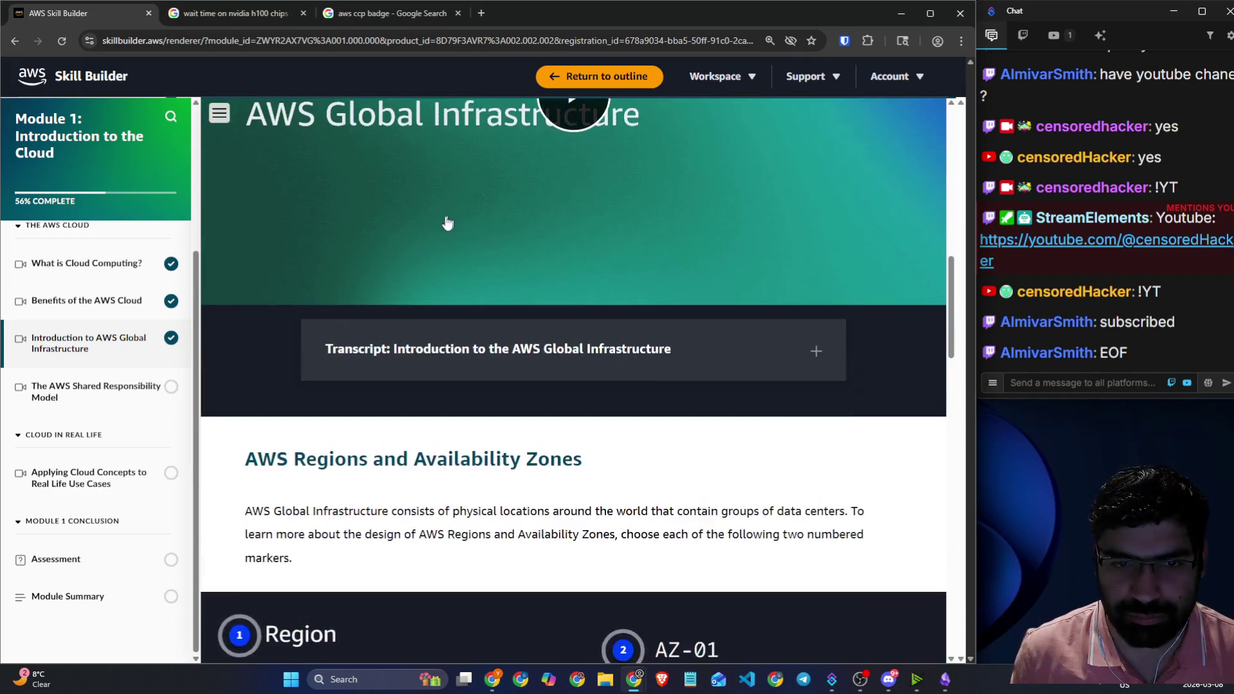
scroll(450, 221, up, 9)
click(1129, 388)
text(yo)
key(Return)
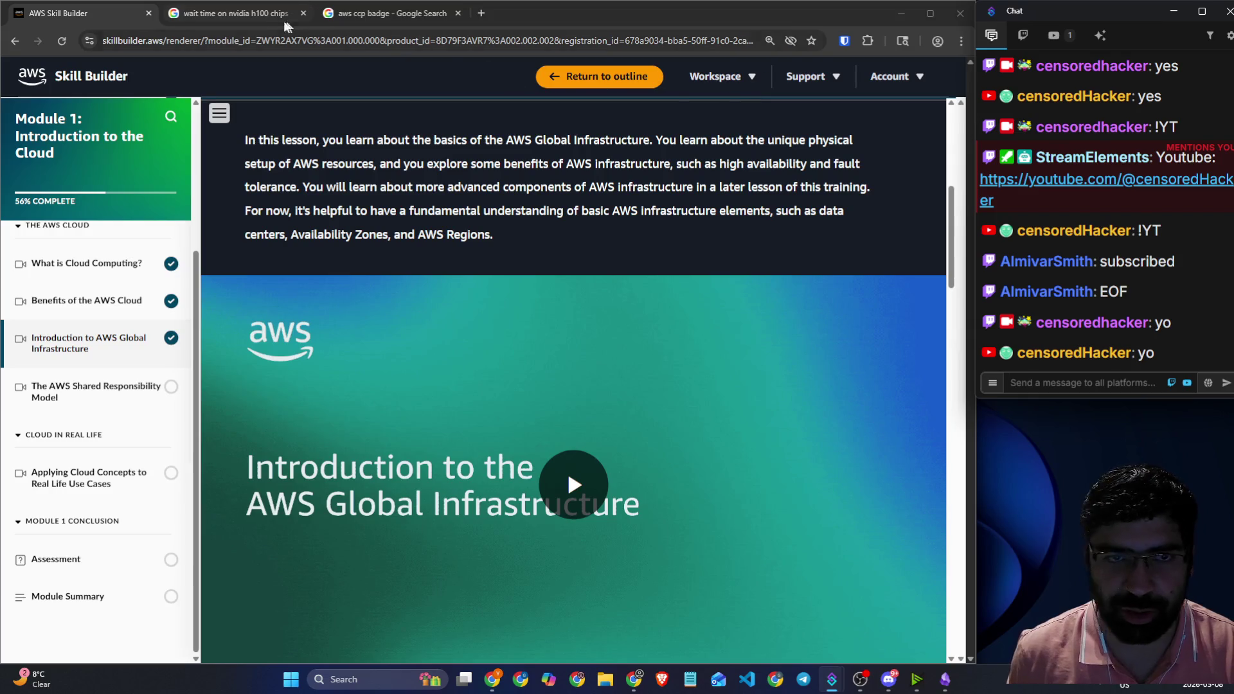
scroll(107, 231, up, 3)
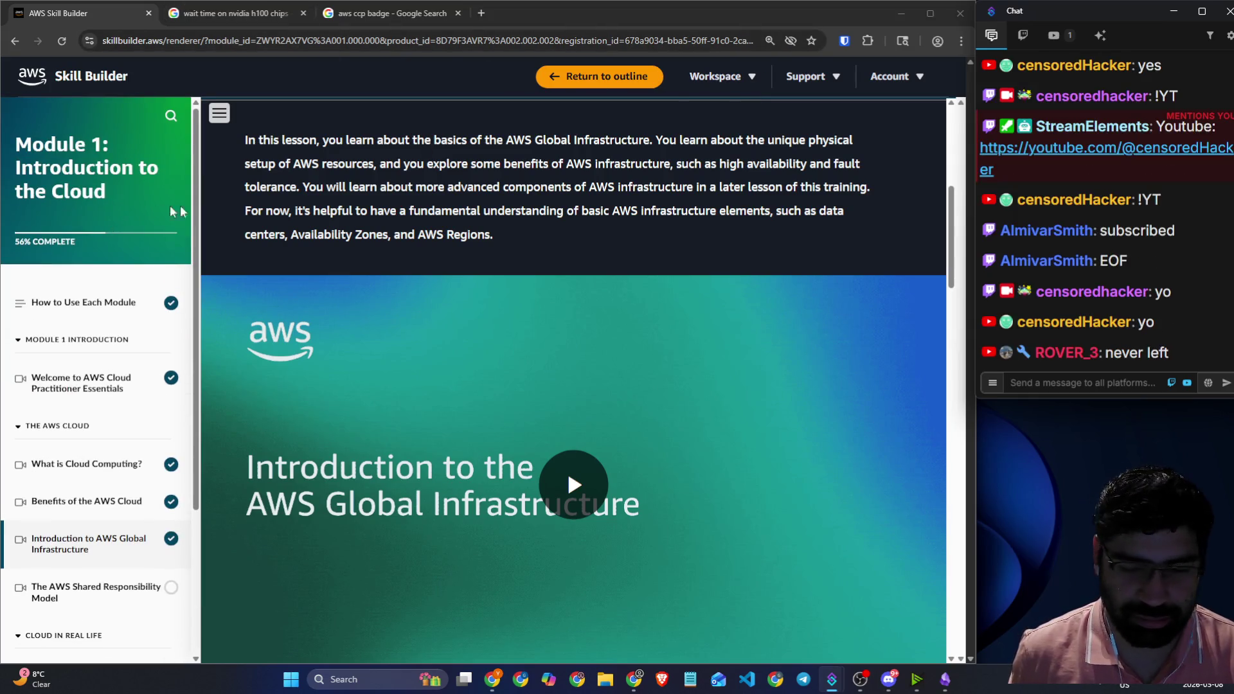
scroll(103, 356, down, 3)
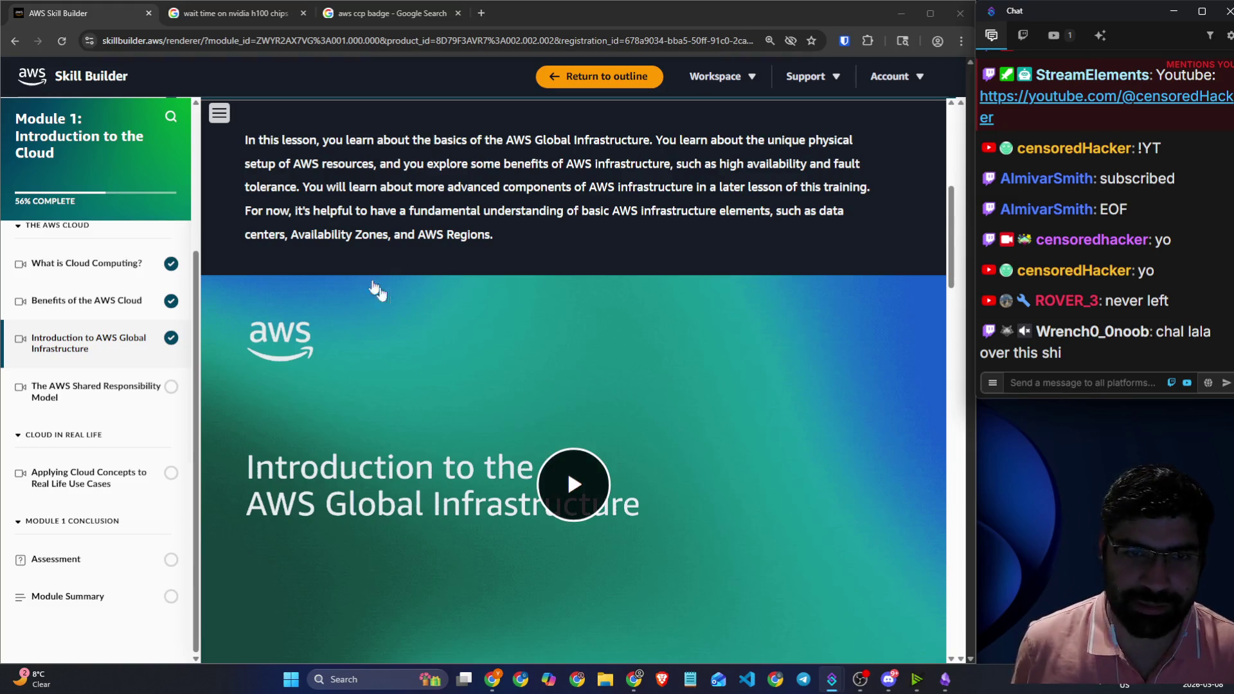
- Highlight the intro lines on AWS Global Infrastructure basics, high availability and infrastructure elements
click(287, 137)
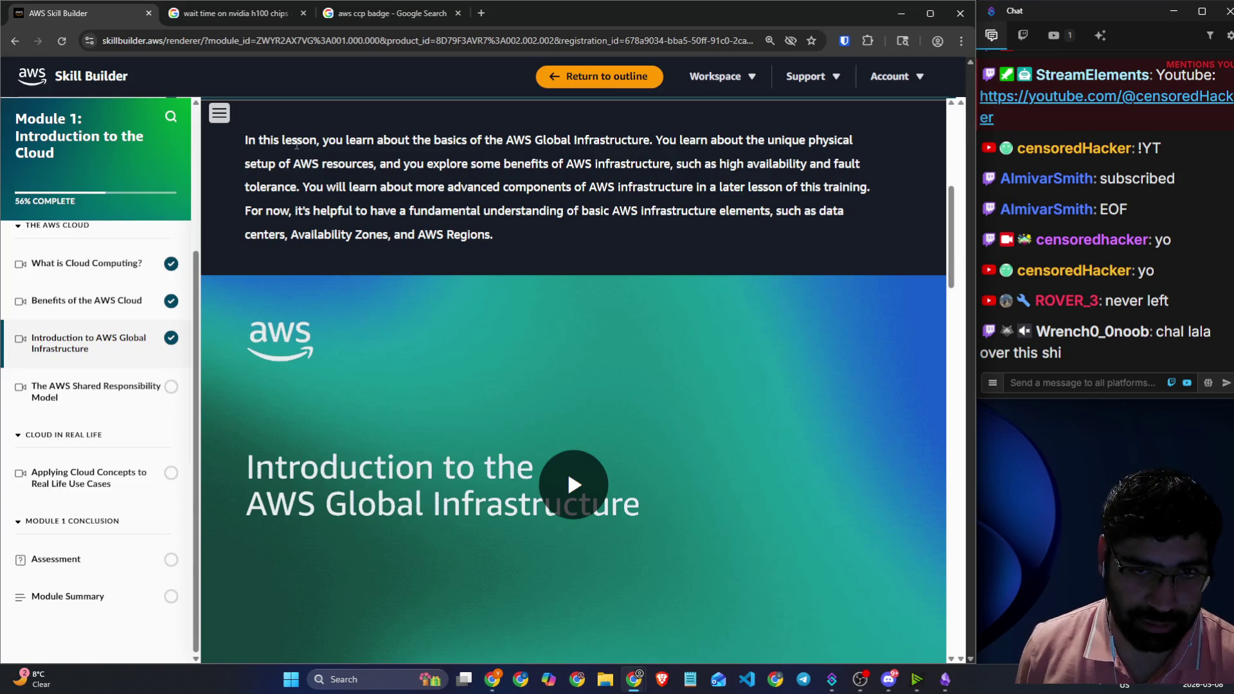
drag(374, 138, 850, 142)
drag(268, 164, 837, 169)
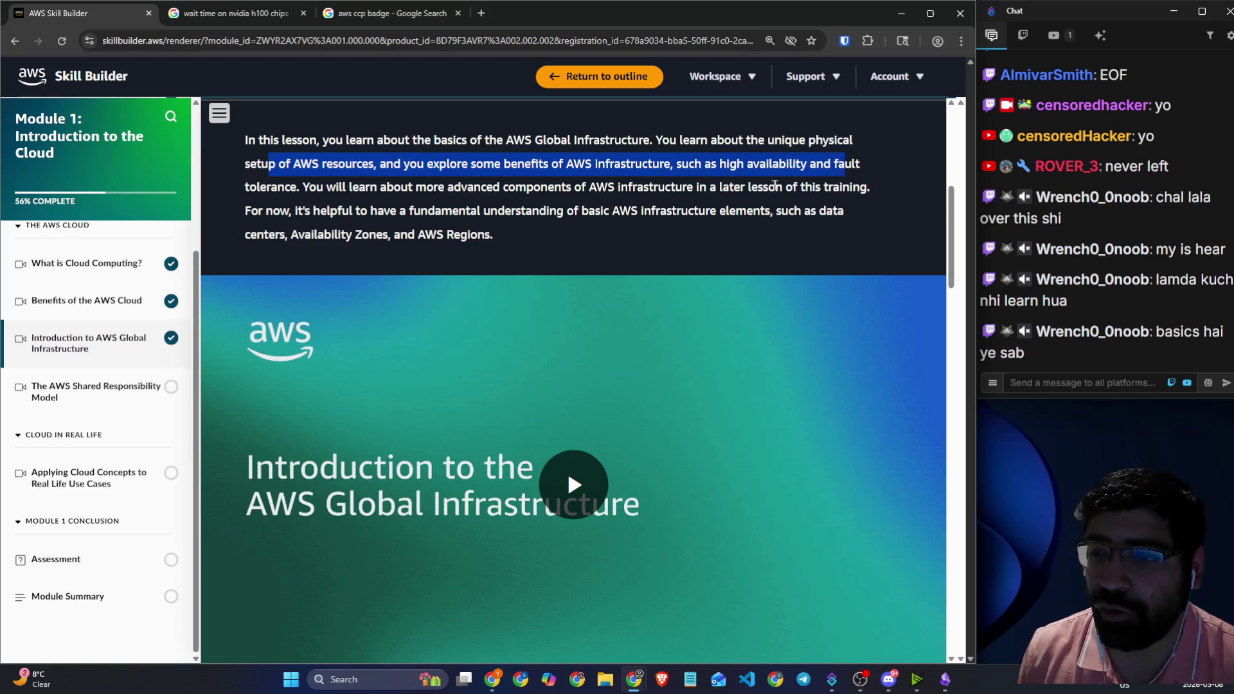
click(447, 206)
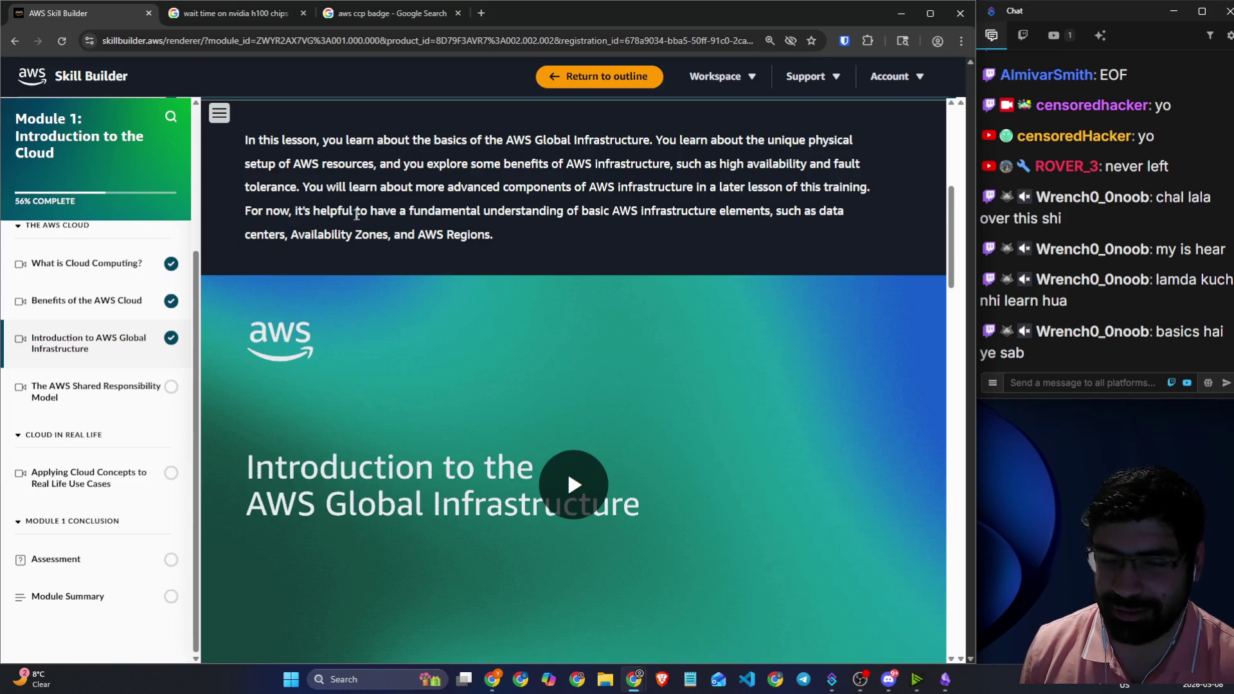
mouse_move(308, 190)
mouse_down()
mouse_move(668, 190)
mouse_move(860, 209)
mouse_up()
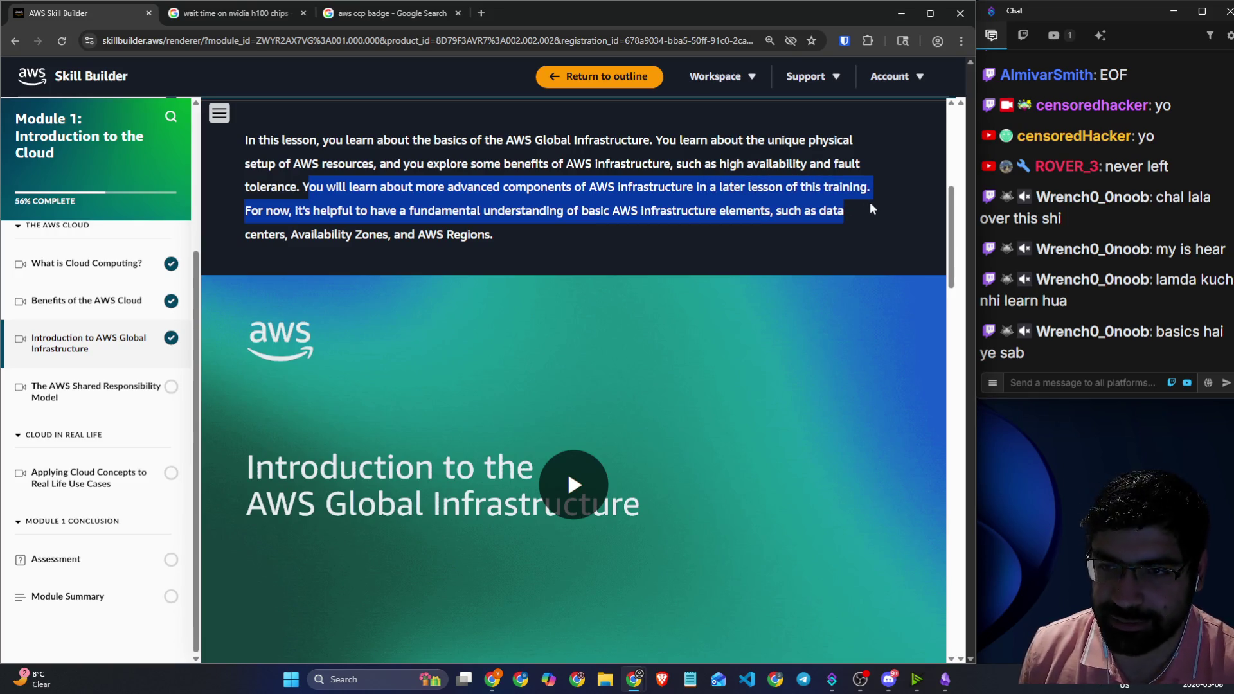
click(389, 219)
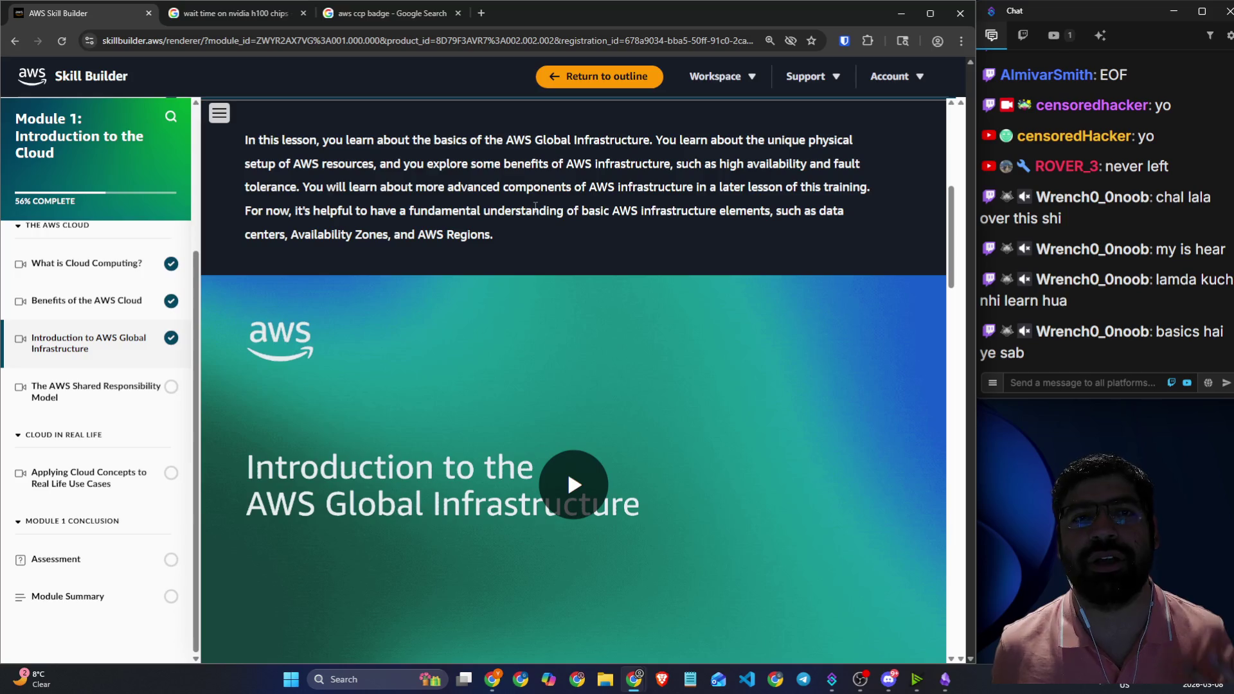
- Close the nvidia h100 and AWS CCP badge search tabs and start the lesson video
click(304, 13)
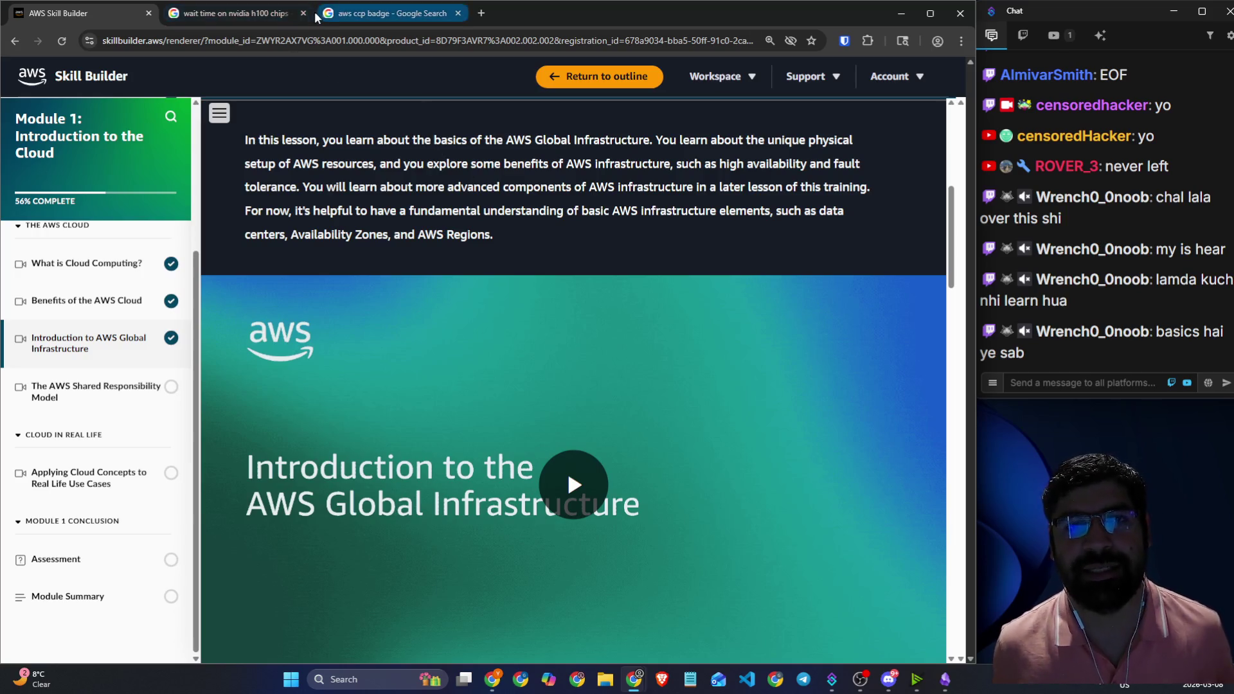
click(306, 15)
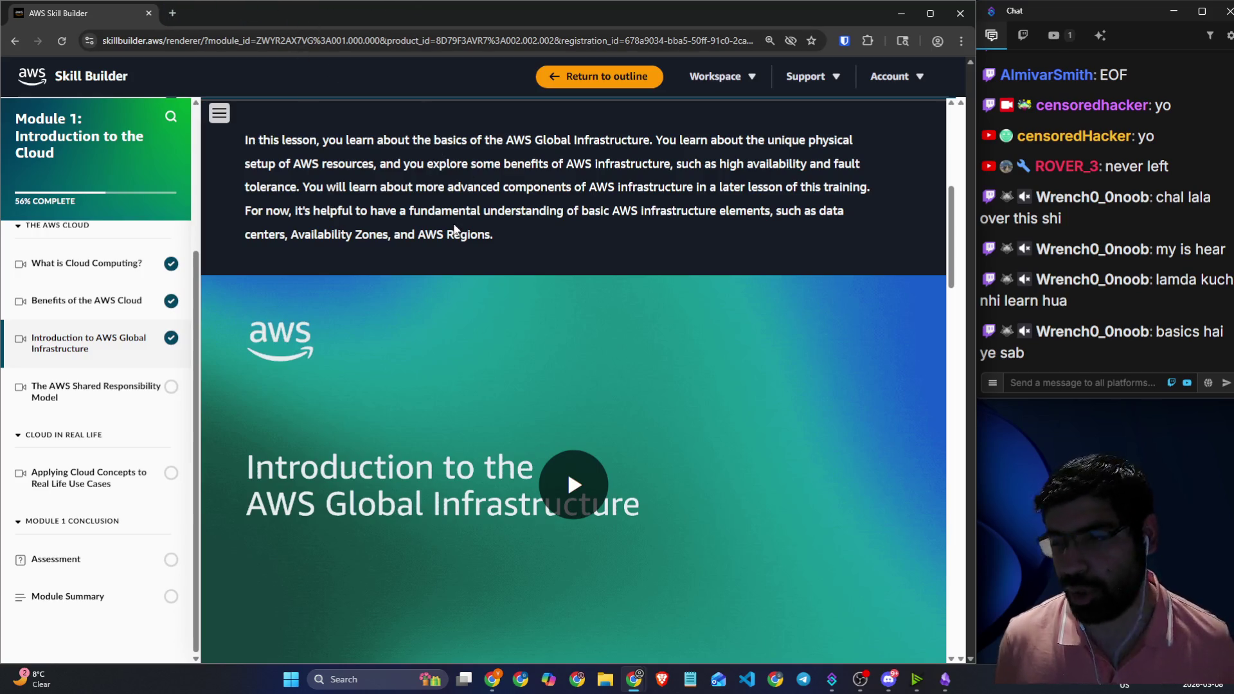
scroll(496, 215, down, 1)
scroll(643, 218, up, 1)
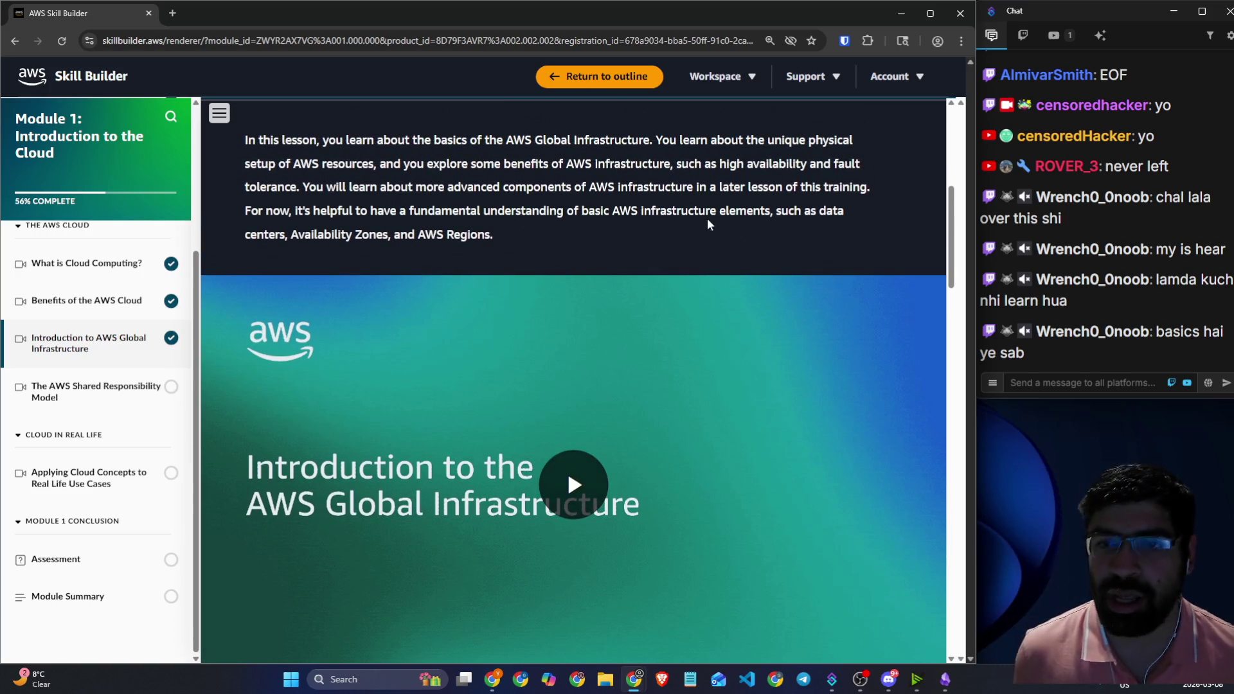
drag(329, 237, 511, 243)
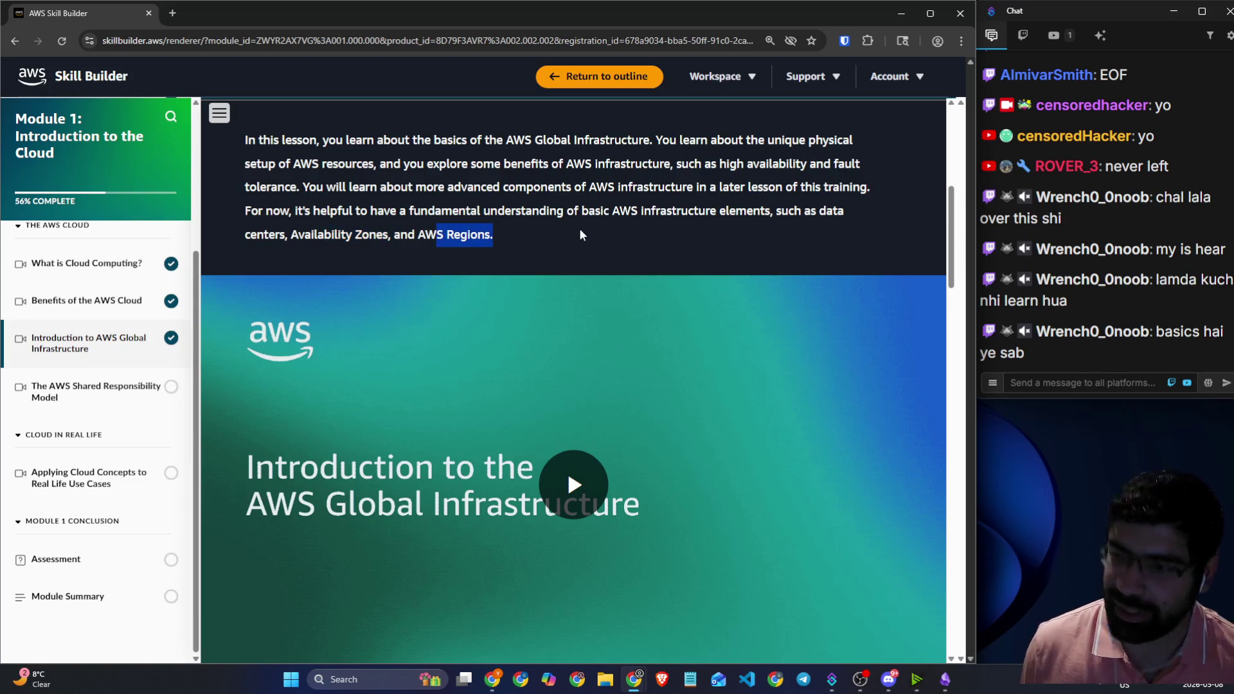
scroll(580, 235, down, 4)
click(564, 234)
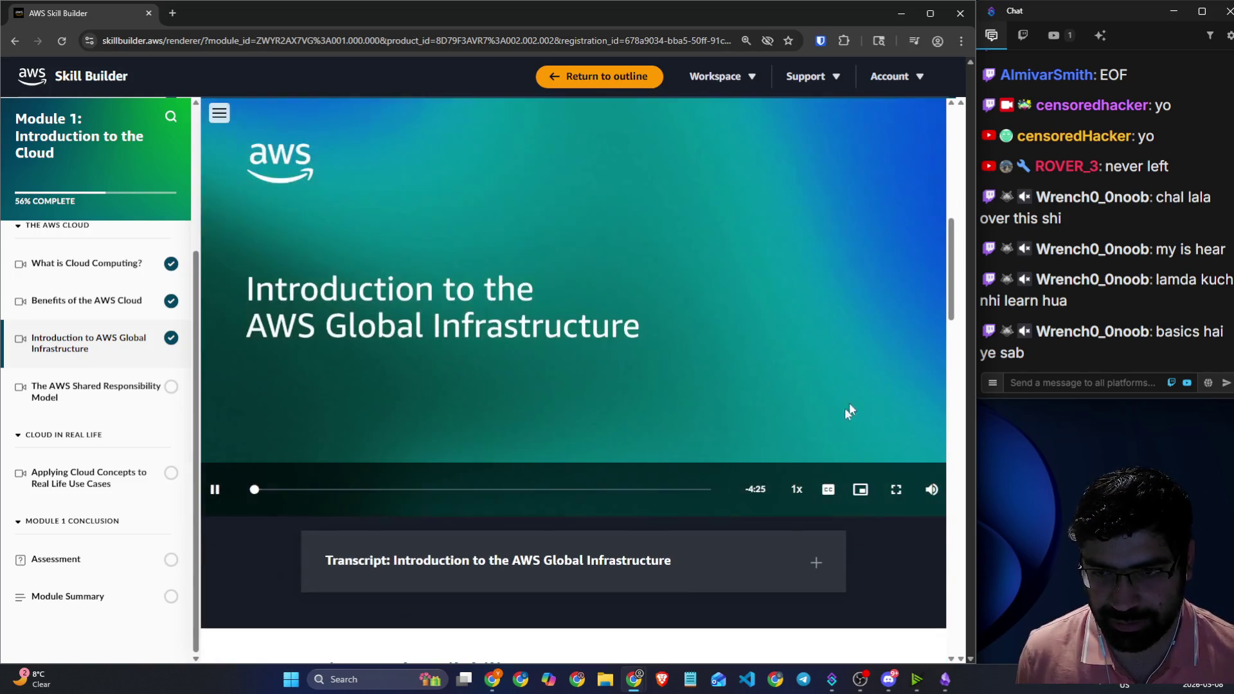
- Set the lesson video to 1.25x playback speed, leaving full screen afterward
click(797, 490)
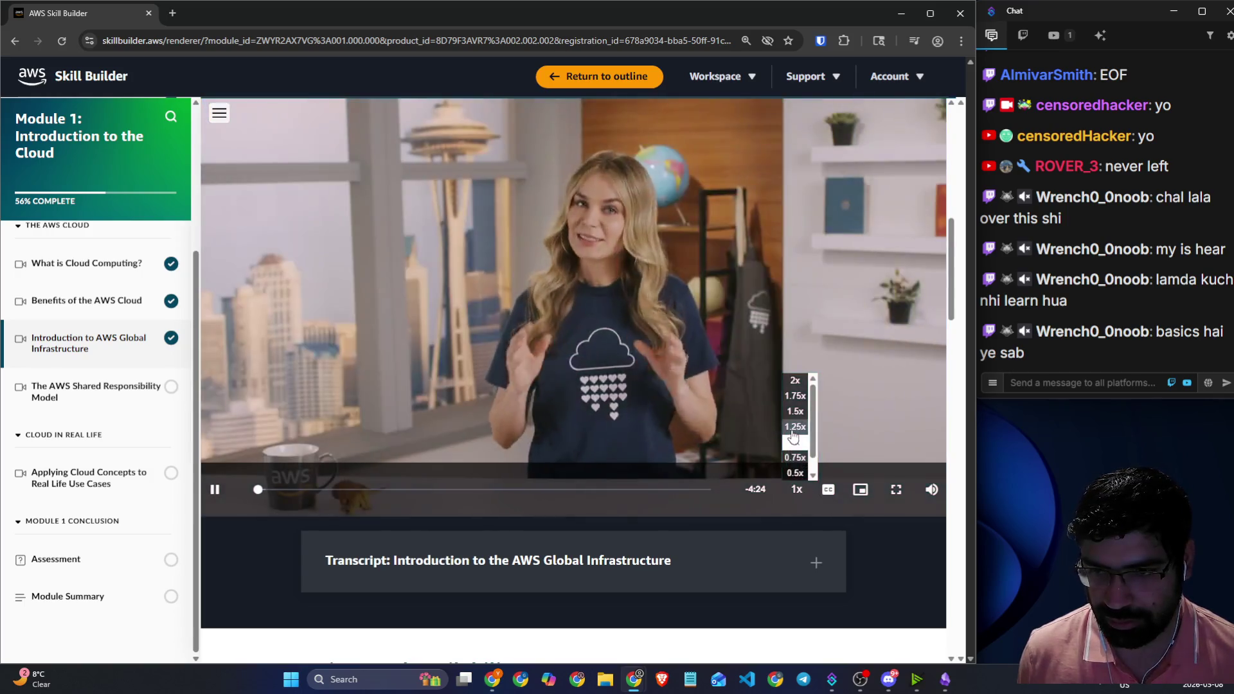
click(795, 426)
click(896, 490)
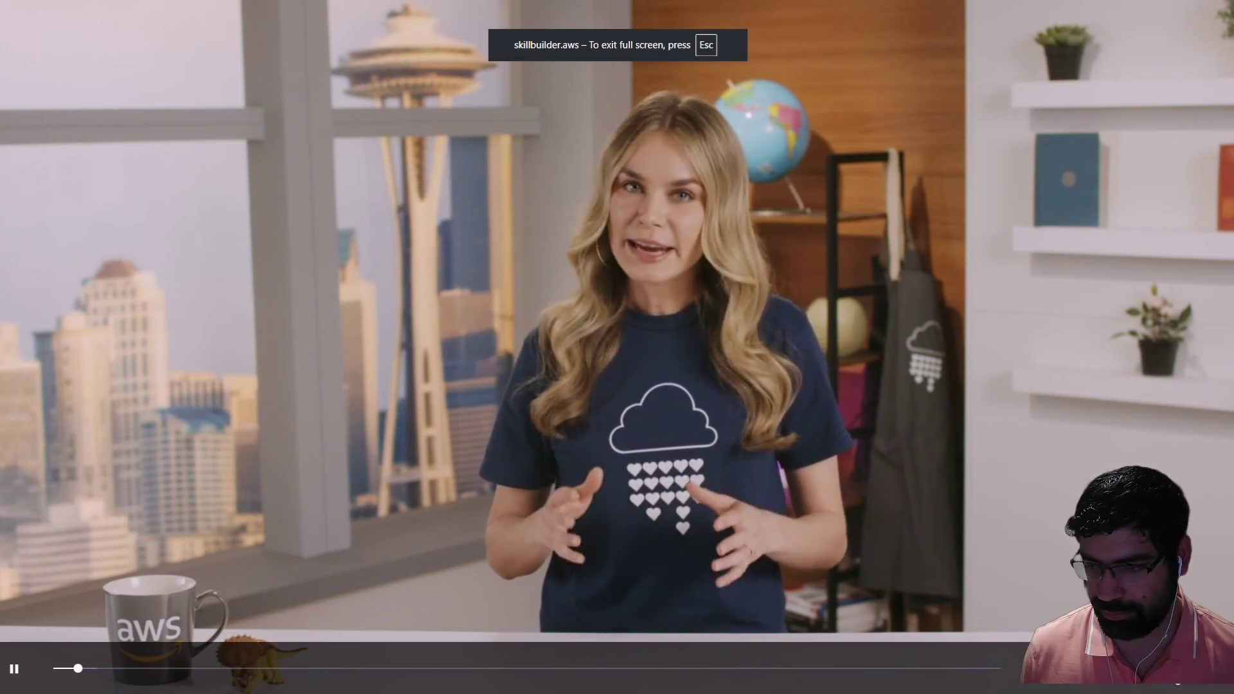
key(Escape)
- Turn on English captions for the lesson video
mouse_move(837, 490)
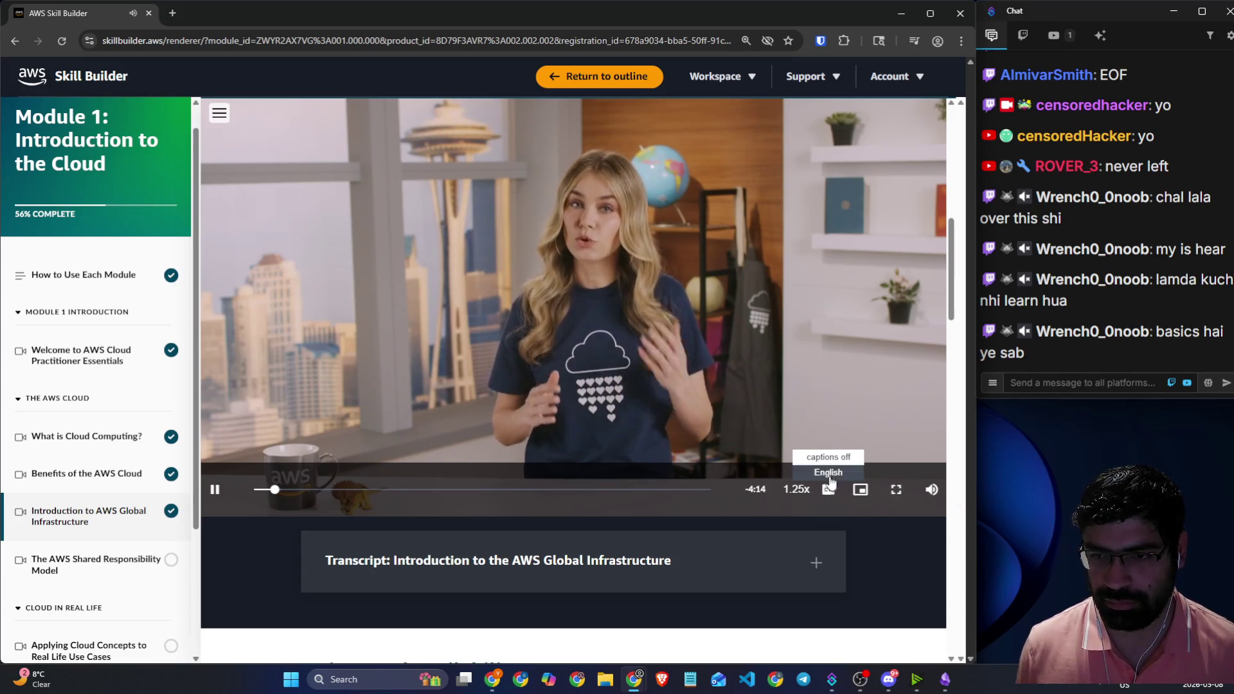
click(829, 473)
click(1069, 383)
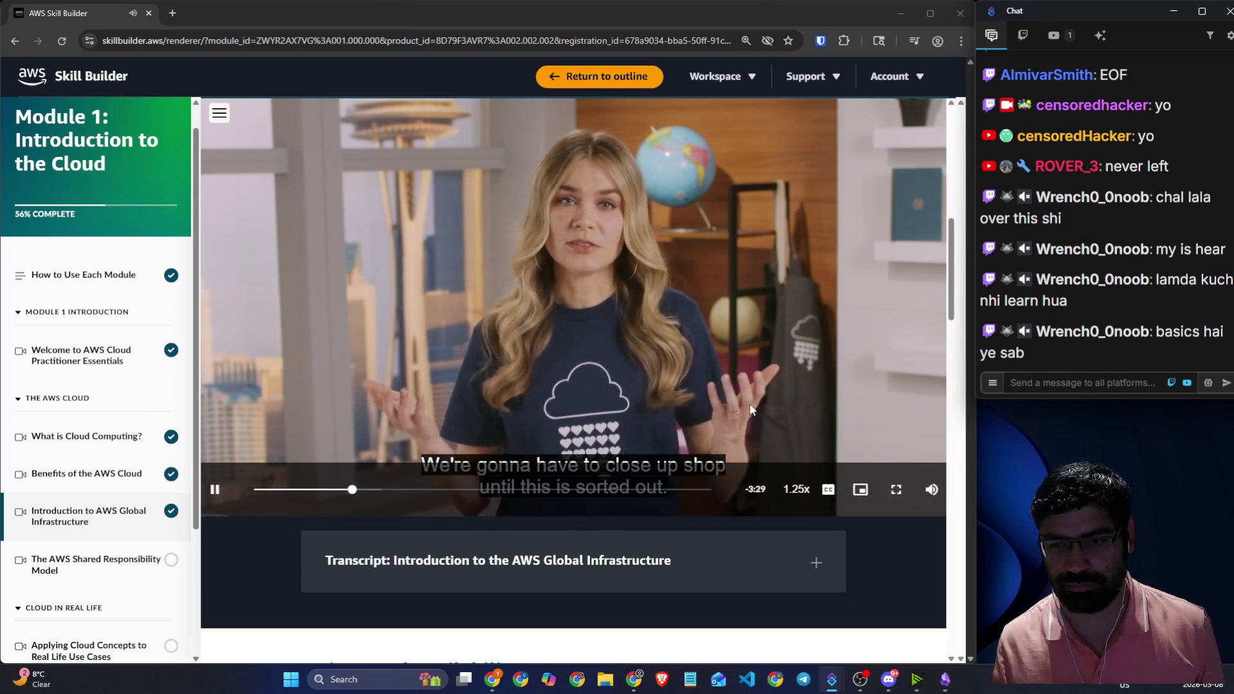
- Pause the video, set playback speed back to 1x, and resume it
click(810, 472)
click(797, 487)
click(795, 442)
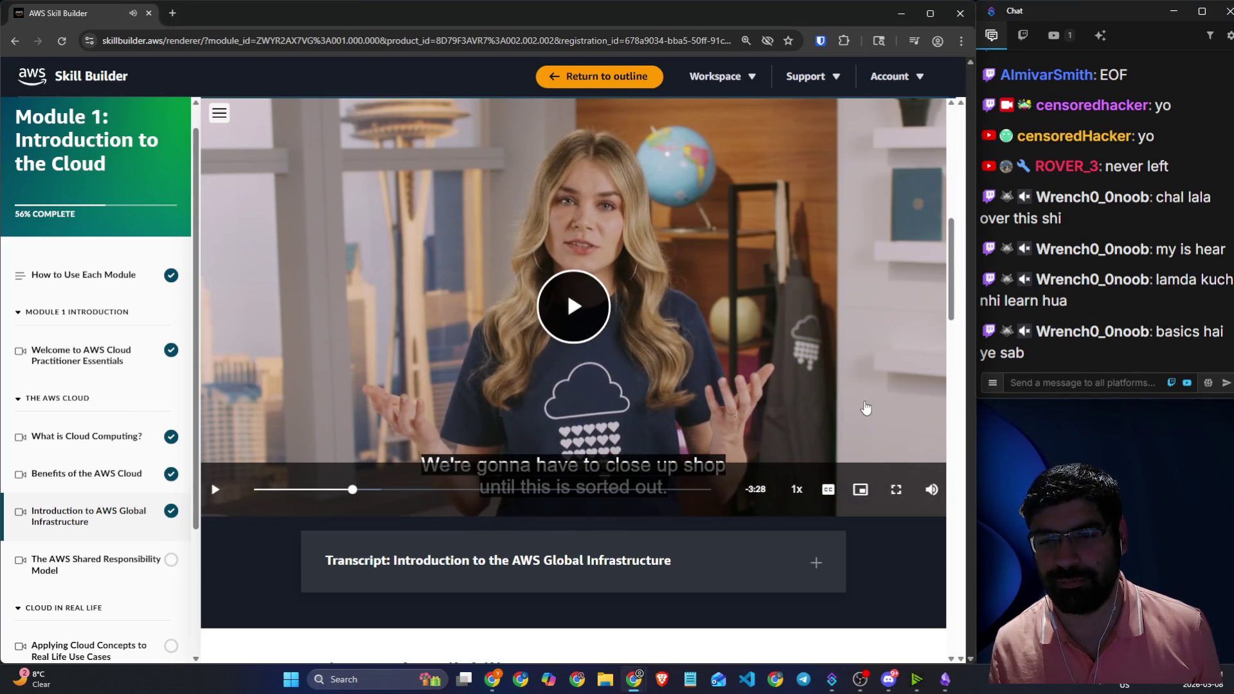
click(866, 407)
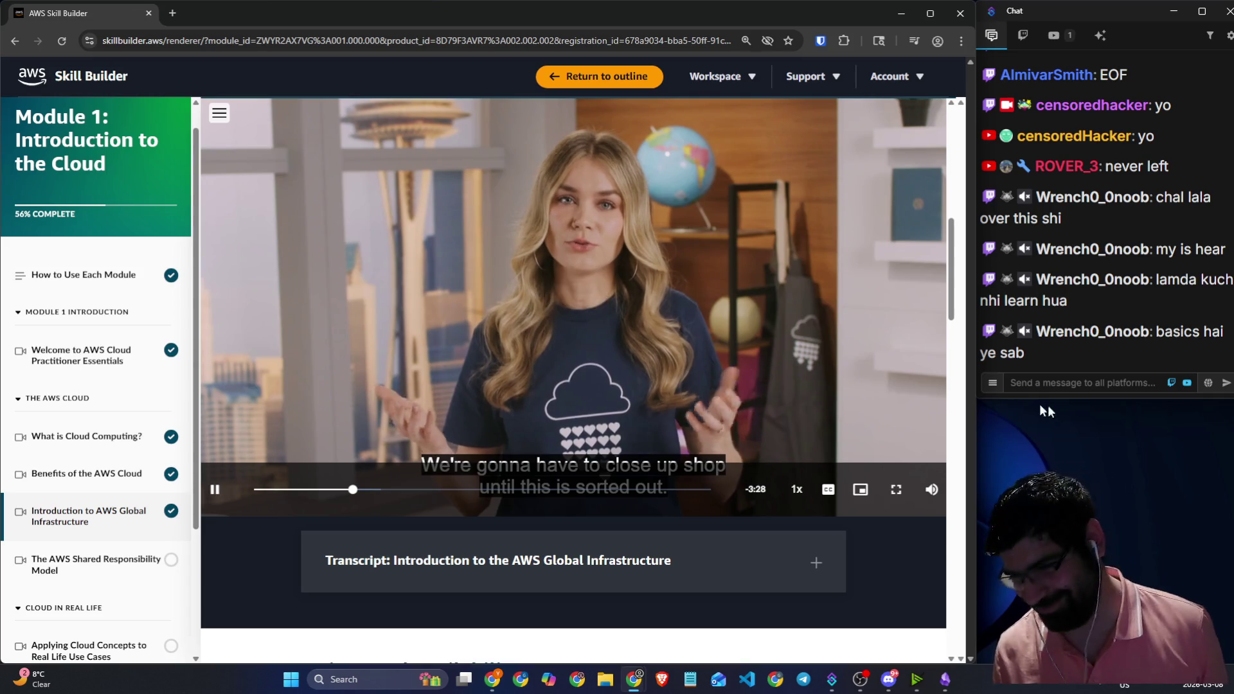
- Send 'joking' in the stream chat
click(1059, 358)
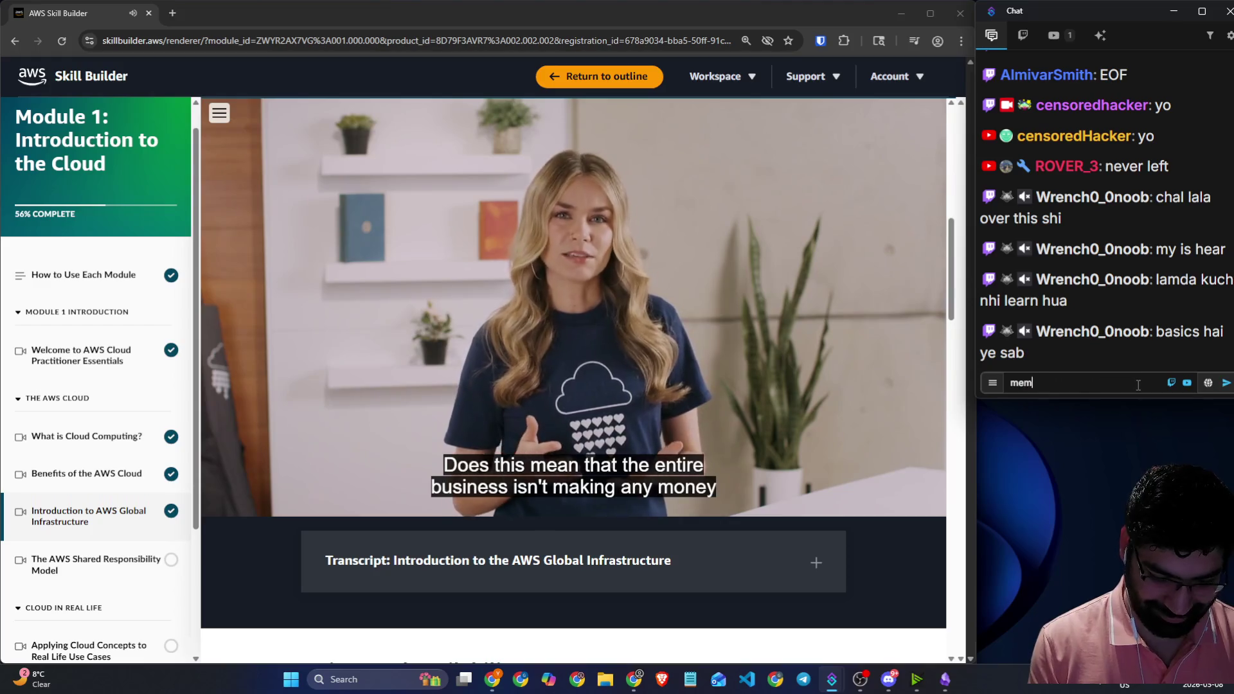
click(1138, 385)
text(joking)
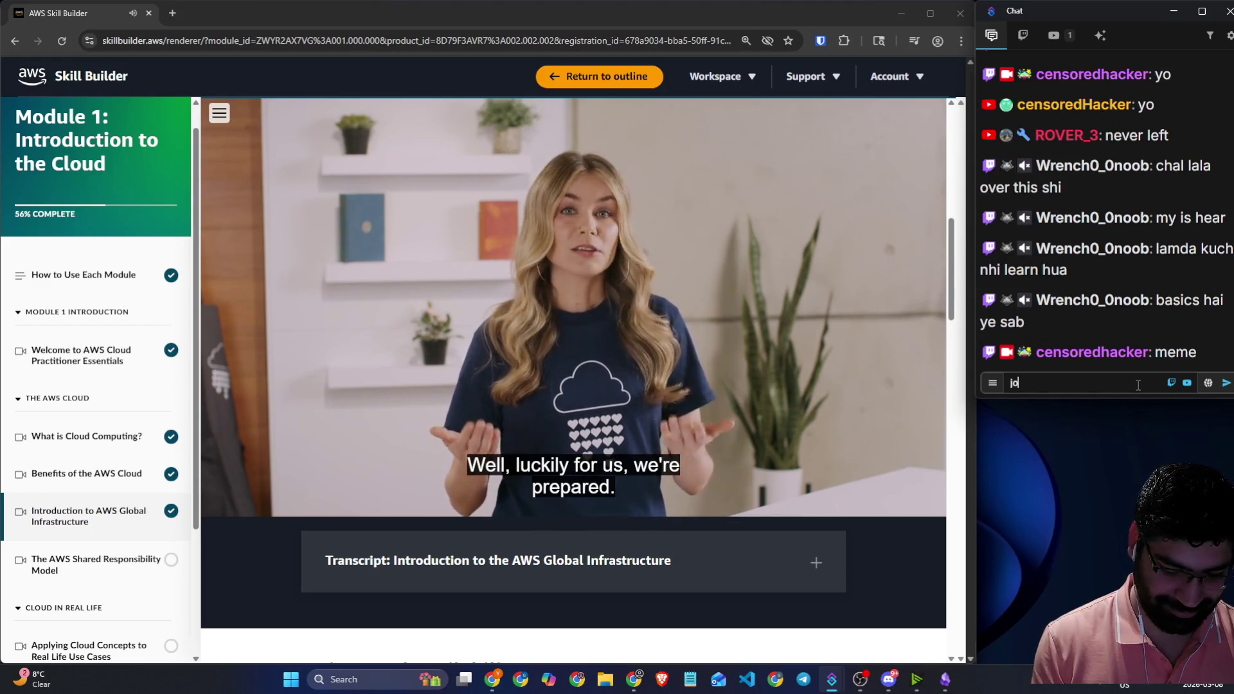
key(Return)
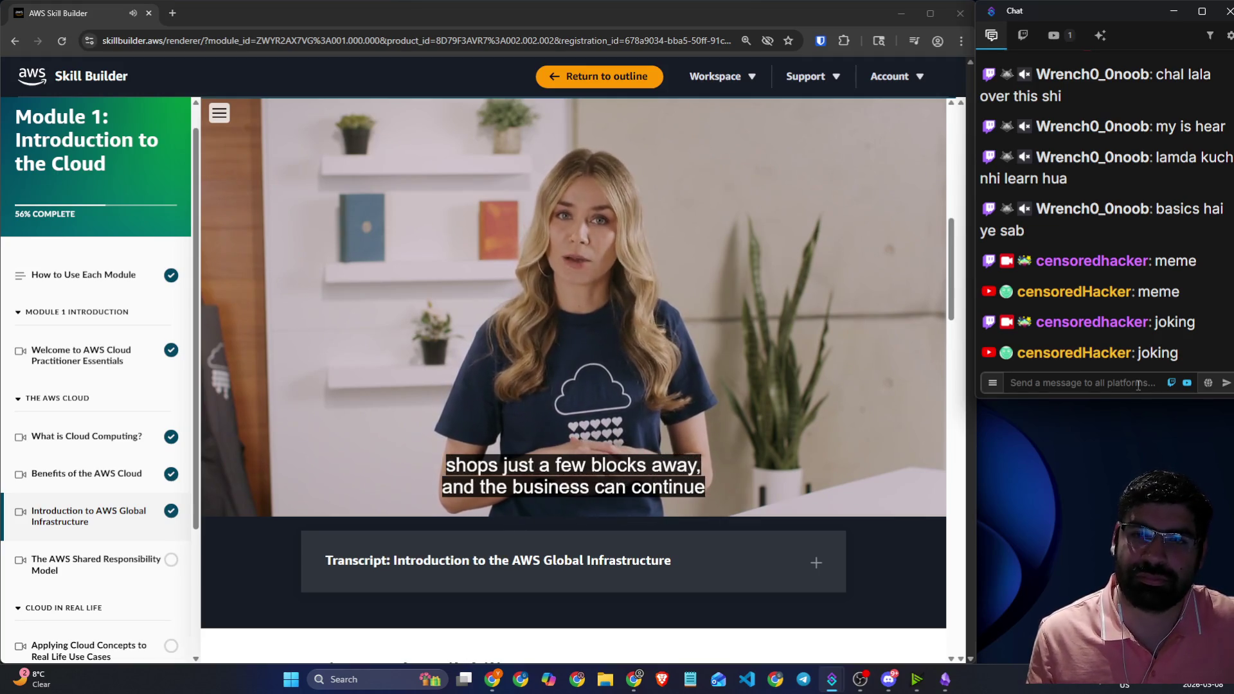
- Pause the lesson video at the High availability explanation, then resume playback
click(1138, 384)
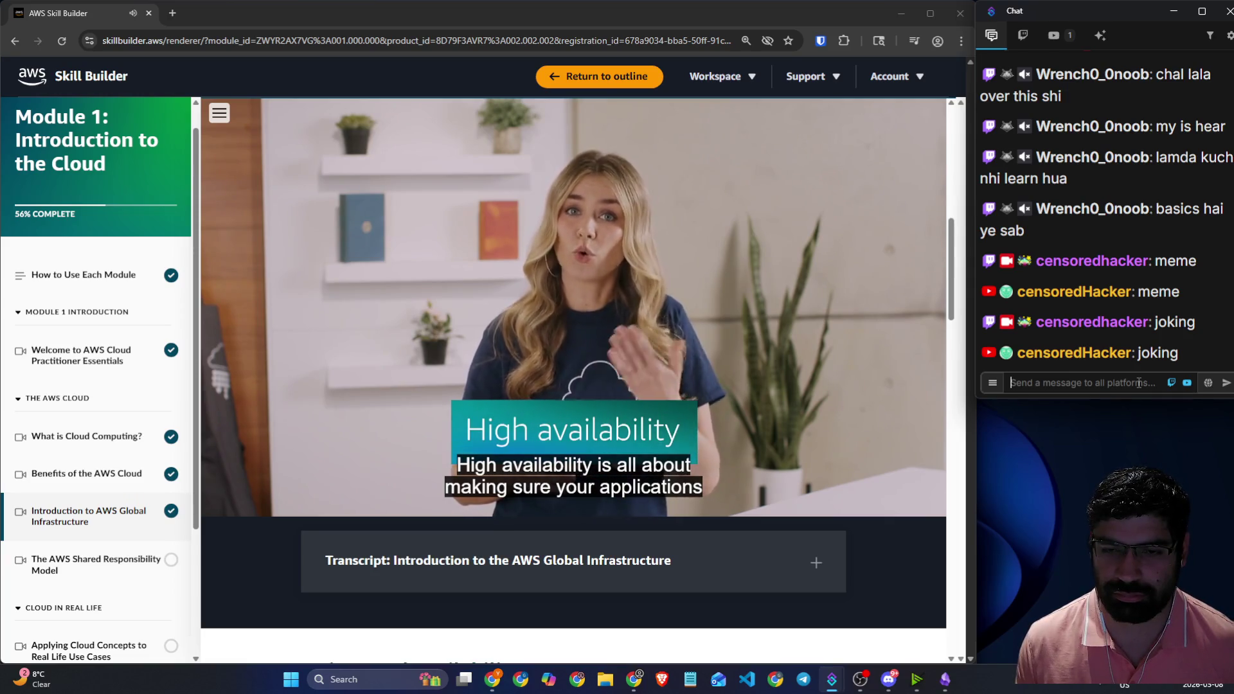
mouse_move(633, 245)
click(746, 271)
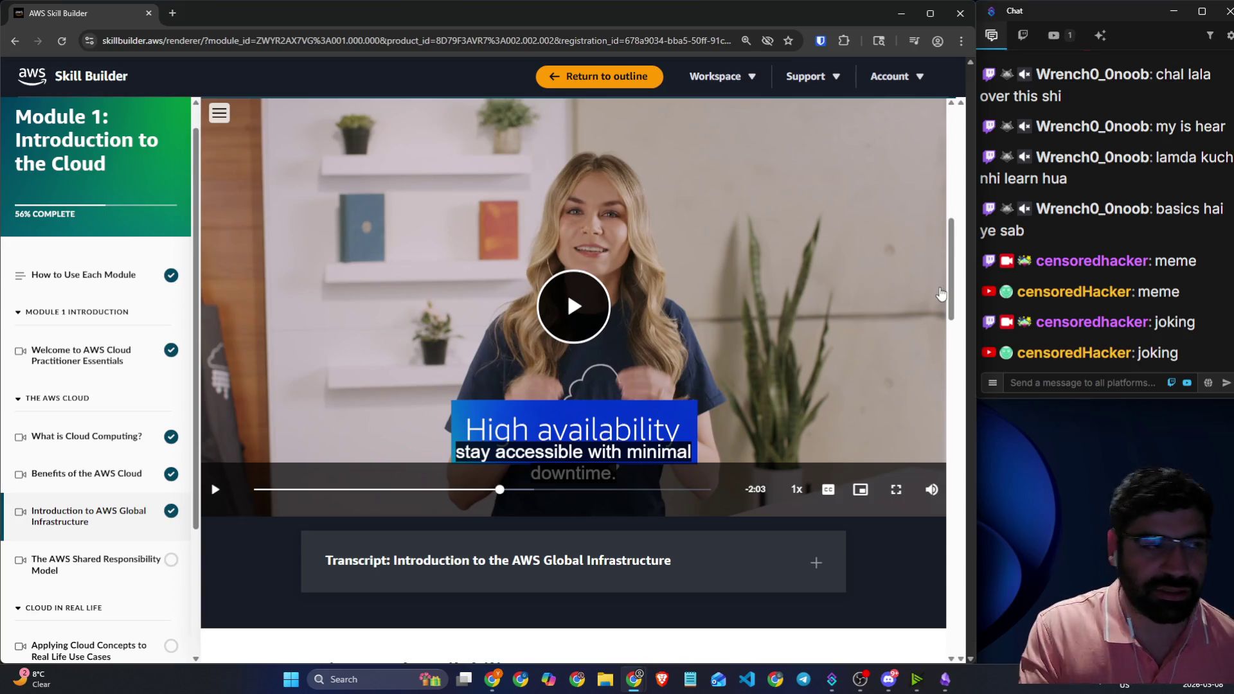
click(923, 272)
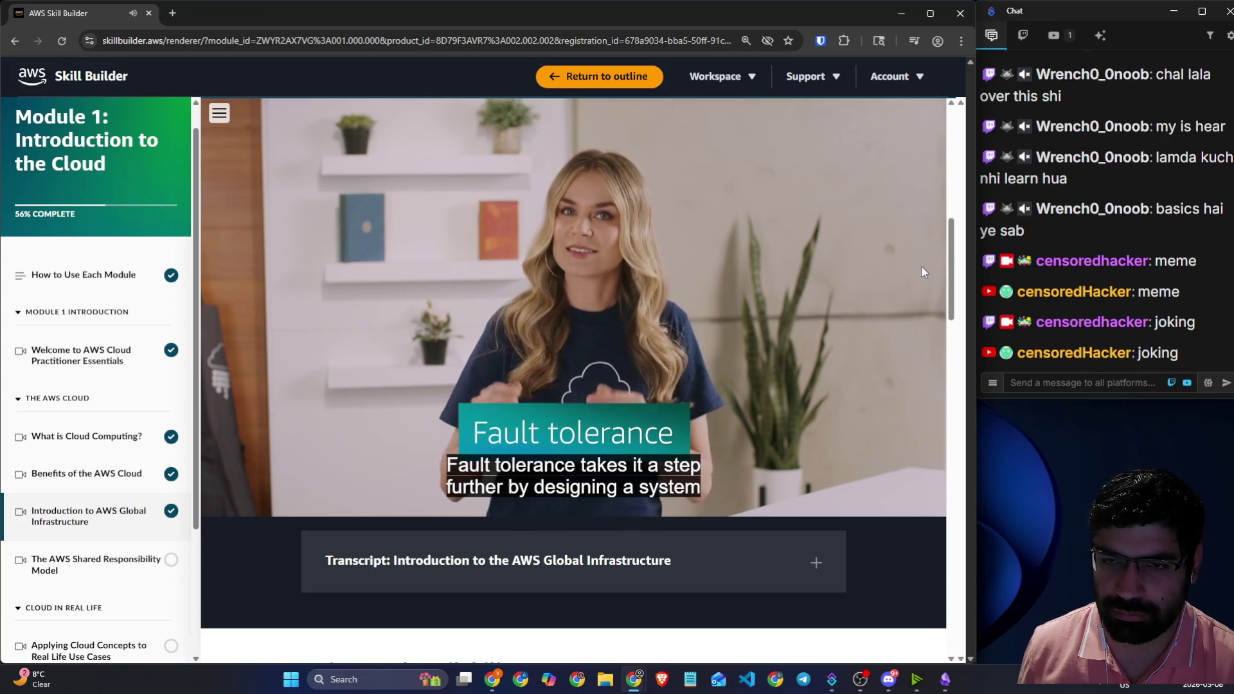
- Pause the video during Fault tolerance at 1:46 left and return to the AWS CCP 1 drawing
mouse_move(919, 271)
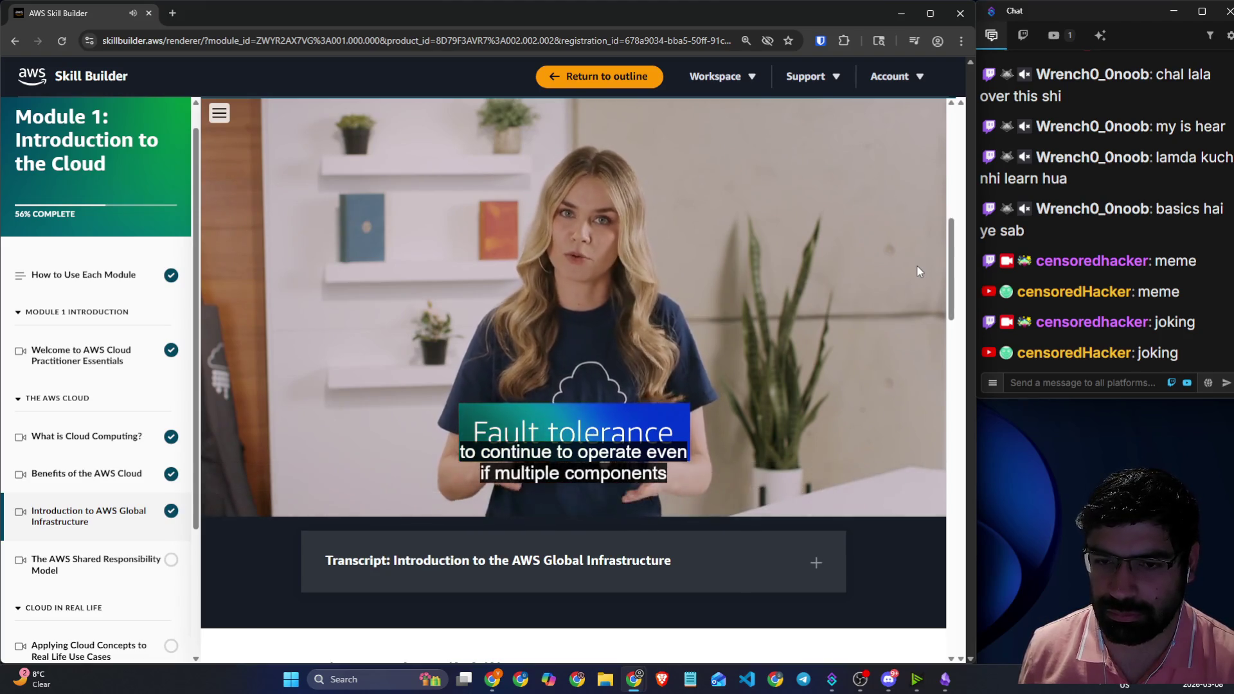
click(918, 269)
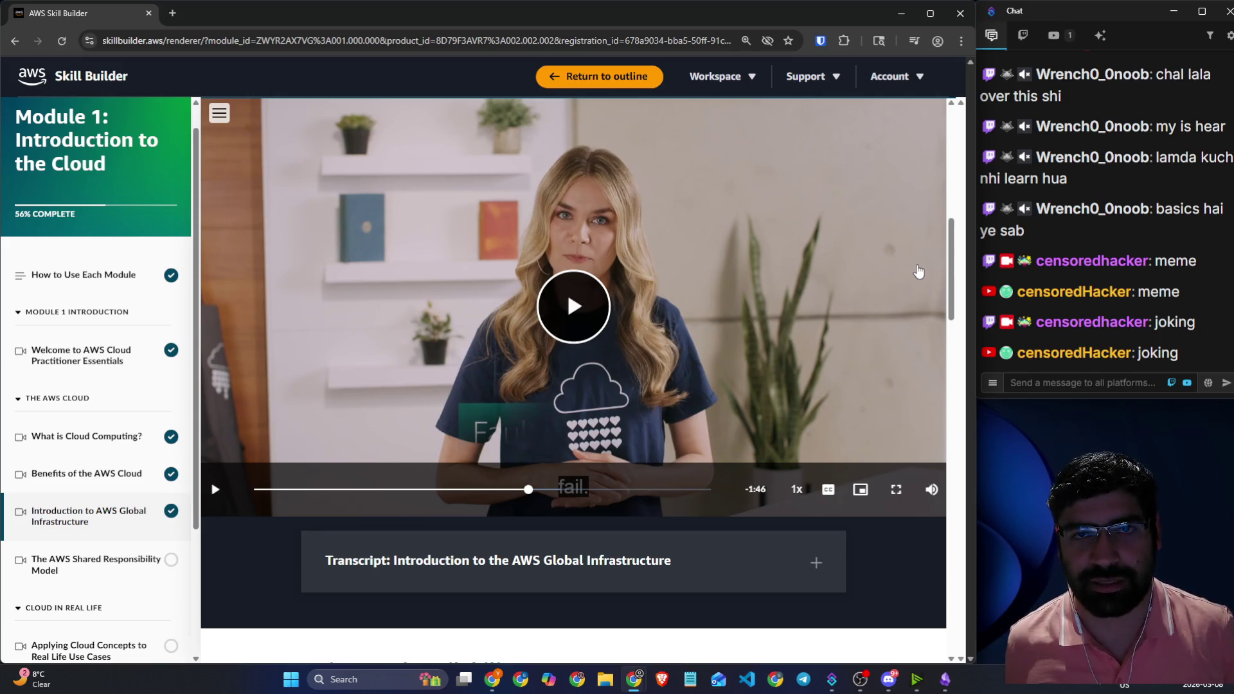
click(173, 14)
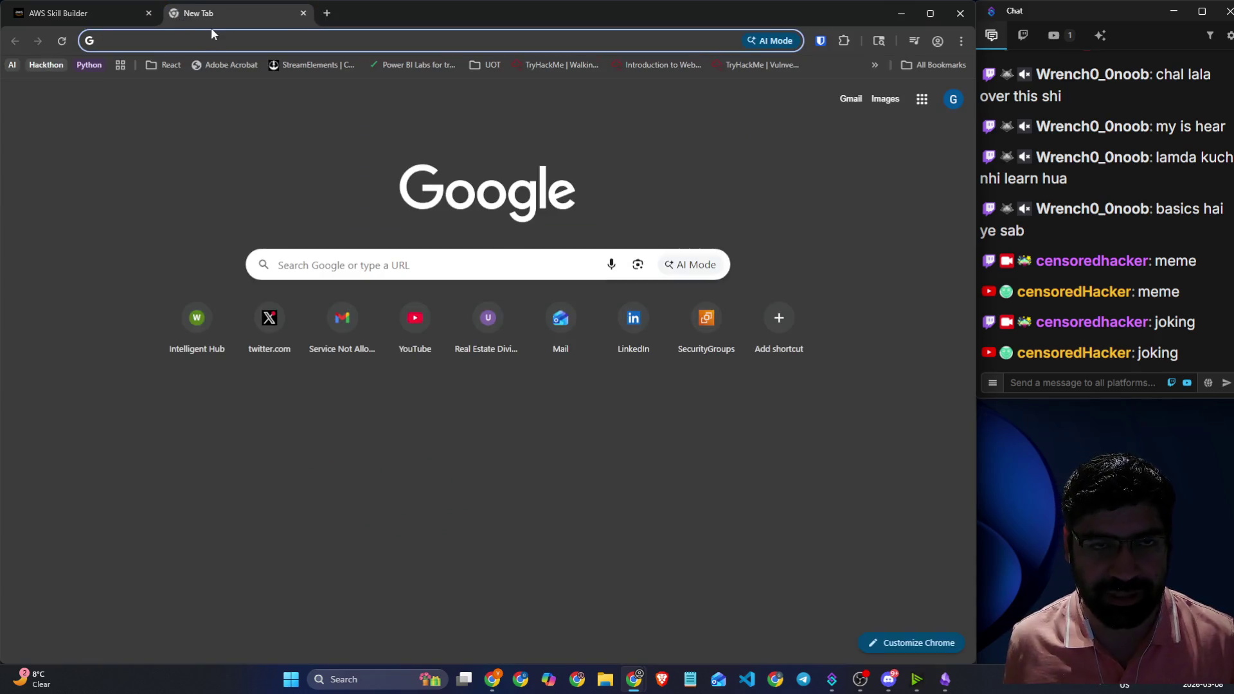
text(mao)
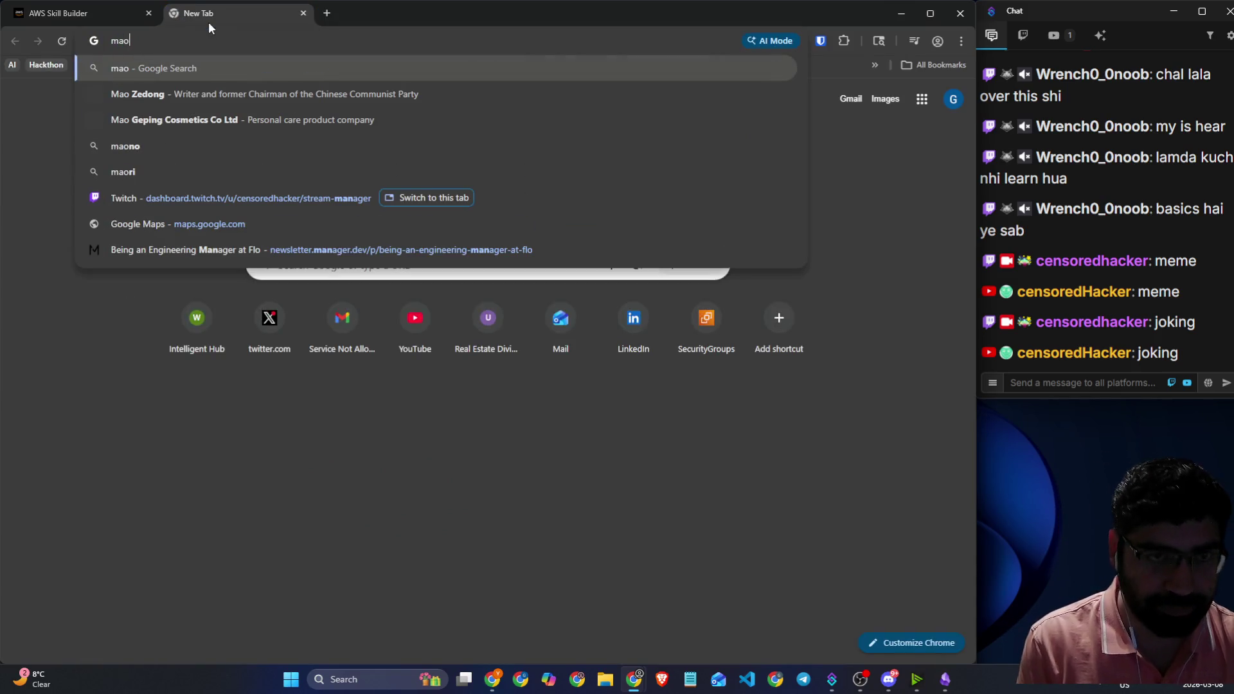
key(alt+Tab)
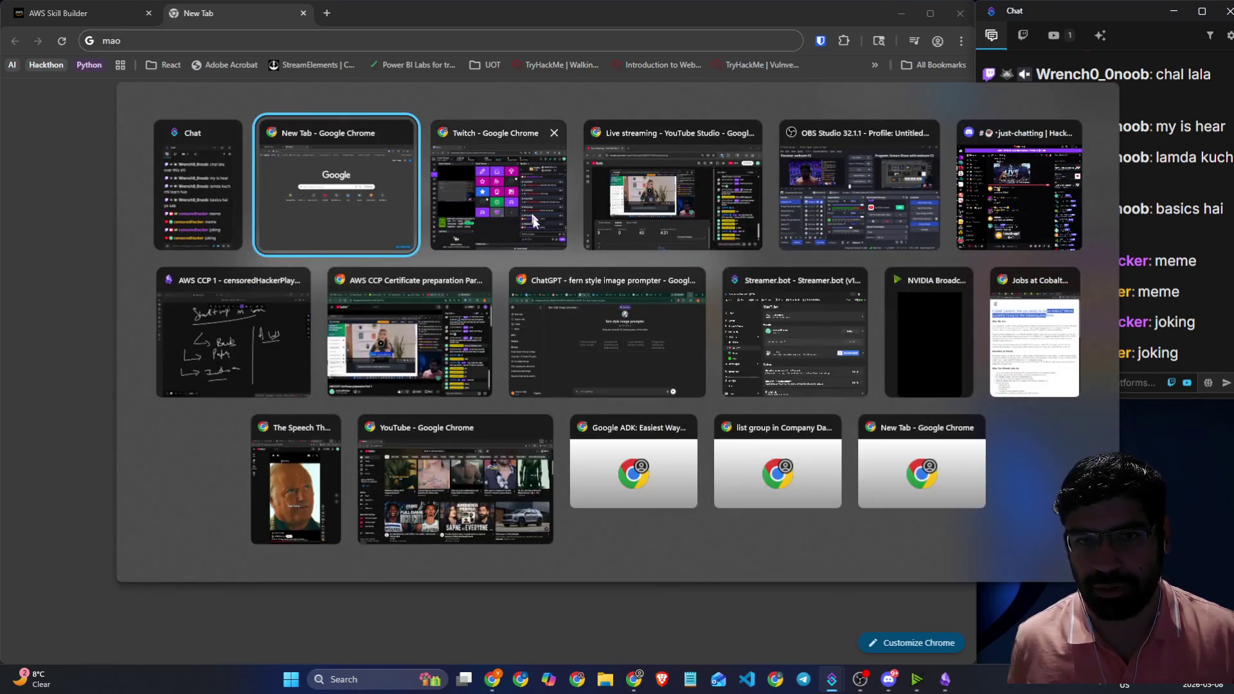
click(307, 324)
scroll(372, 358, down, 10)
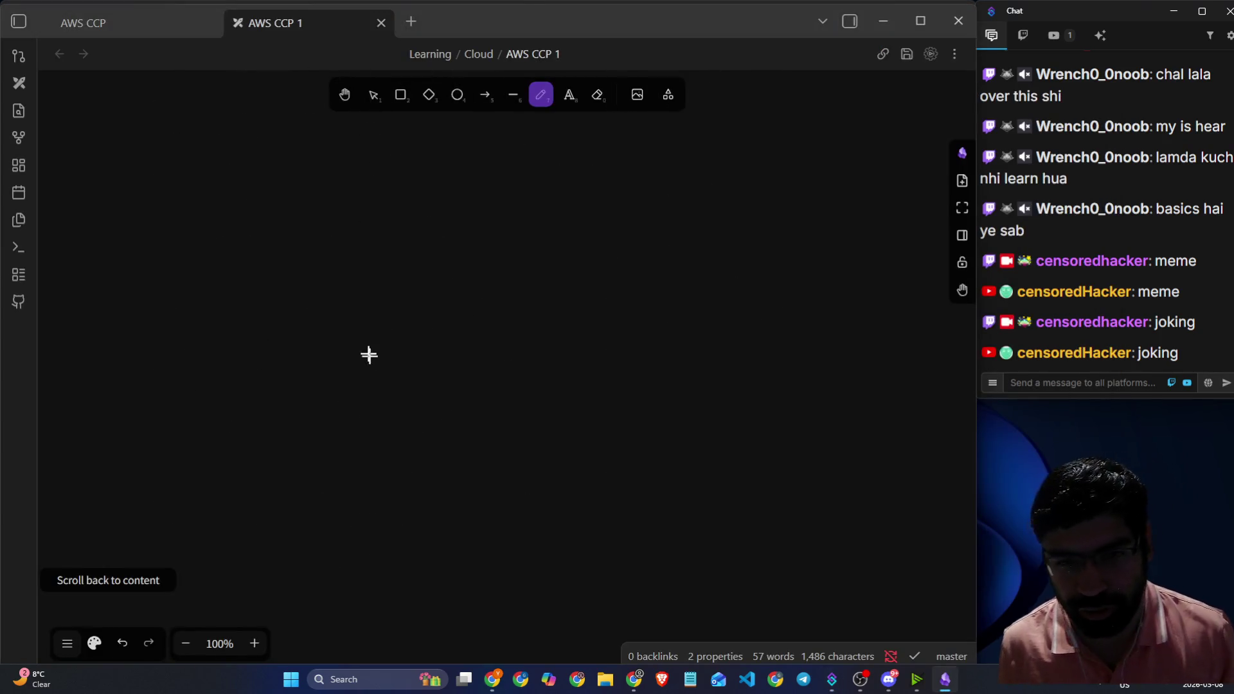
- Draw circled nodes A and B connected by three curved paths
mouse_move(289, 190)
mouse_down()
mouse_move(332, 221)
mouse_move(337, 194)
mouse_up()
mouse_move(343, 148)
mouse_down()
mouse_move(394, 143)
mouse_move(368, 124)
mouse_up()
mouse_move(779, 457)
mouse_down()
mouse_move(788, 519)
mouse_move(797, 512)
mouse_up()
mouse_move(811, 445)
mouse_down()
mouse_move(794, 543)
mouse_move(805, 442)
mouse_up()
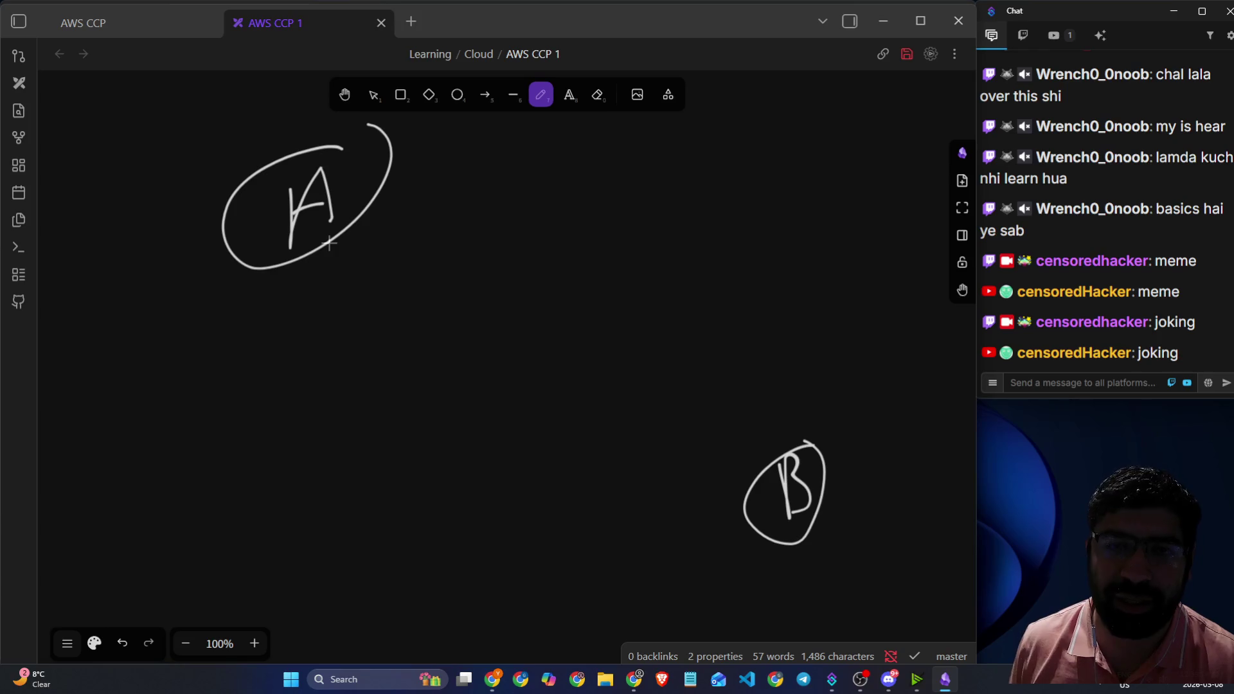
mouse_move(356, 221)
mouse_down()
mouse_move(394, 369)
mouse_move(636, 515)
mouse_move(739, 511)
mouse_up()
mouse_move(362, 222)
mouse_down()
mouse_move(413, 278)
mouse_move(692, 419)
mouse_move(757, 482)
mouse_up()
mouse_move(358, 220)
mouse_down()
mouse_move(382, 269)
mouse_move(711, 328)
mouse_move(748, 464)
mouse_up()
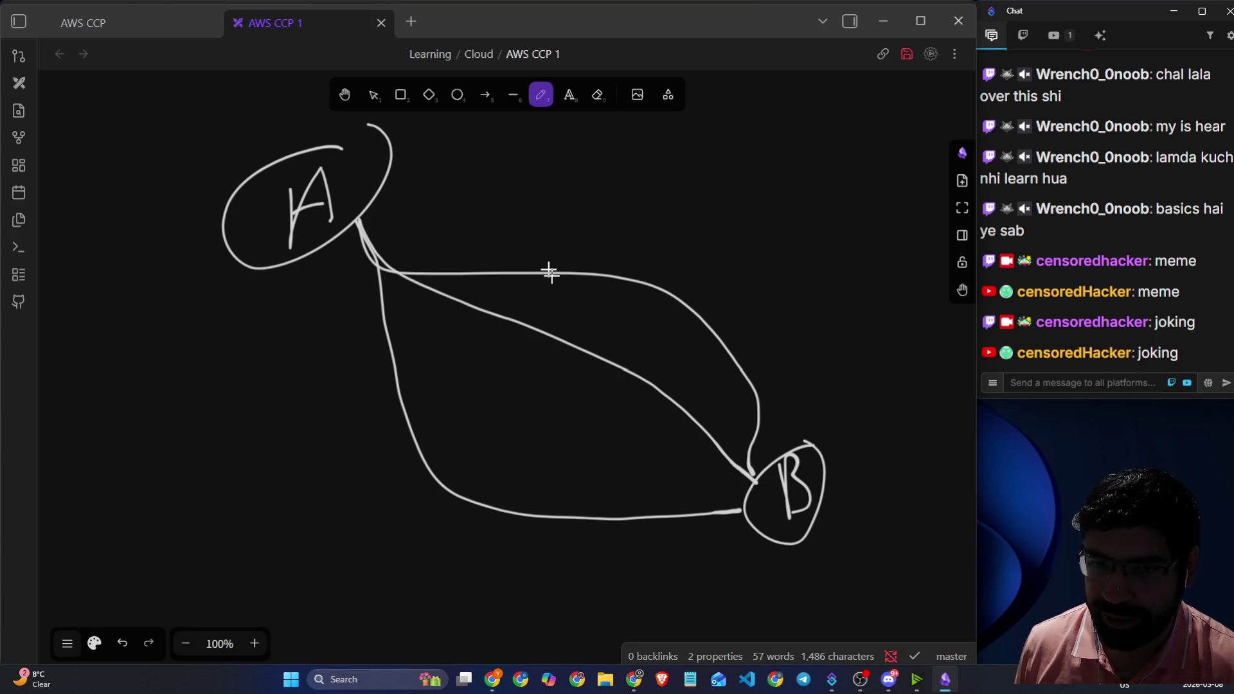
- Label the three paths S1, S2 and S3
drag(609, 225, 590, 265)
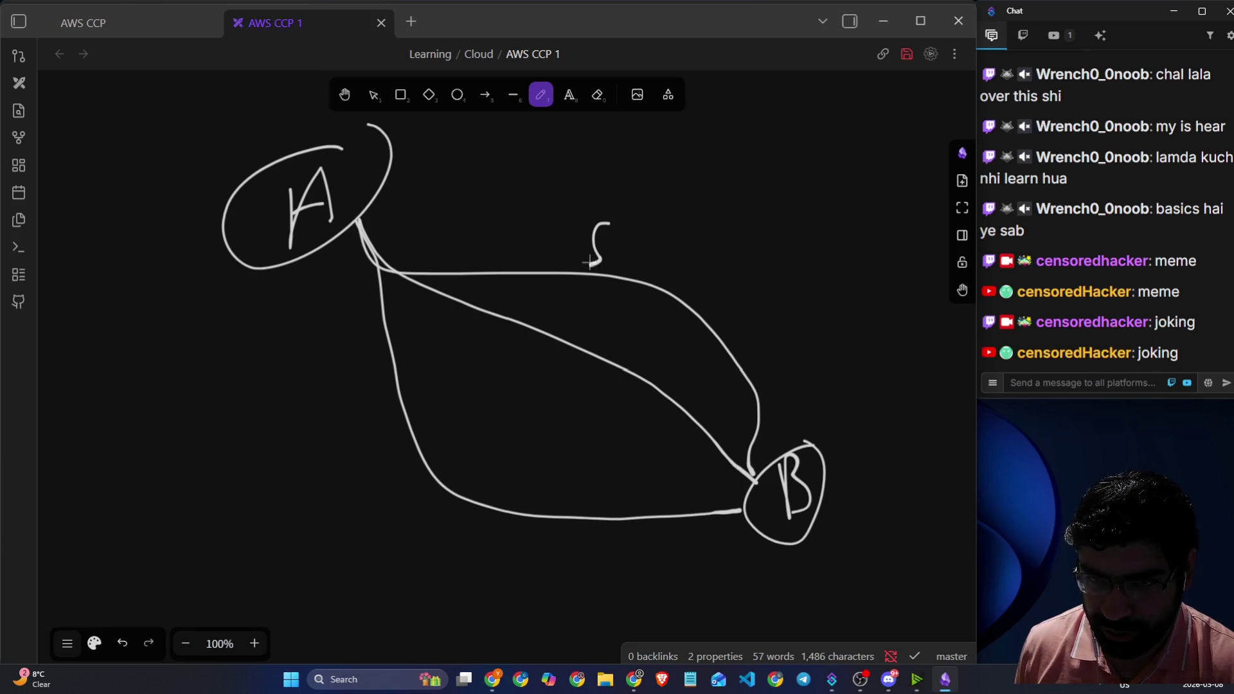
mouse_move(571, 307)
mouse_down()
mouse_move(582, 316)
mouse_move(557, 337)
mouse_move(620, 353)
mouse_up()
drag(593, 306, 572, 308)
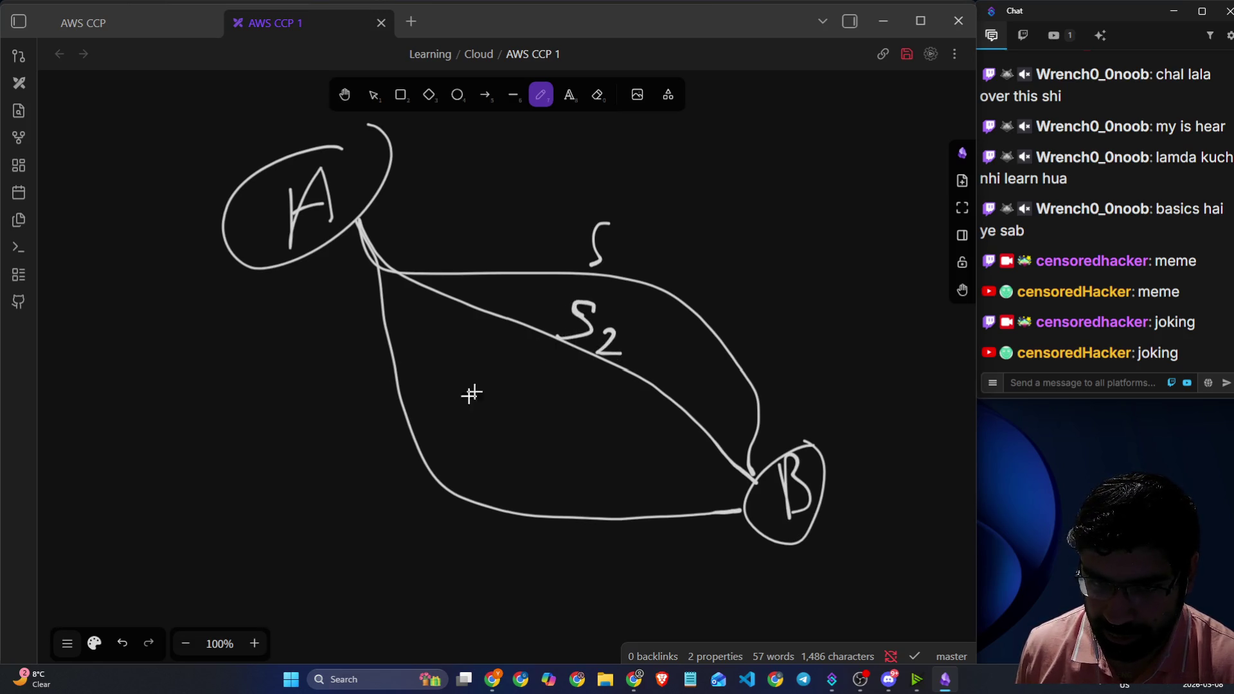
mouse_move(455, 440)
mouse_down()
mouse_move(427, 473)
mouse_move(459, 475)
mouse_move(423, 483)
mouse_up()
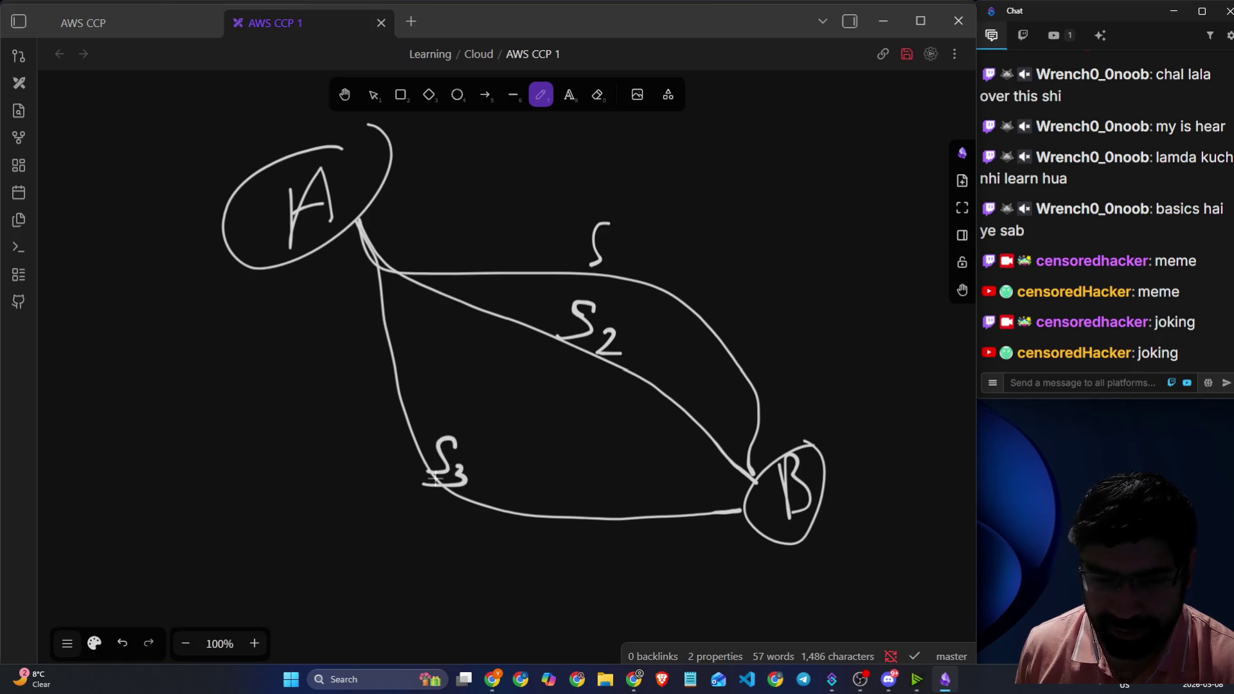
drag(614, 255, 606, 290)
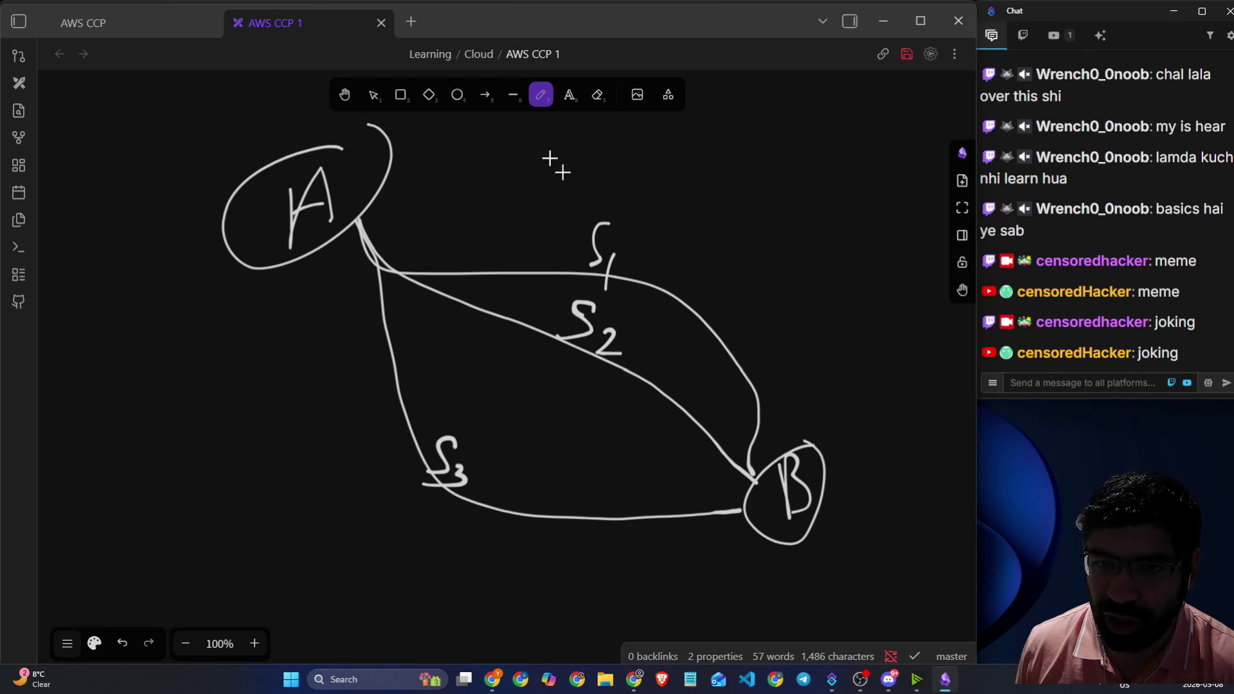
- In pink, cross out paths S1 and S2 and put two check marks on S3
click(95, 644)
click(107, 377)
click(89, 375)
mouse_move(680, 263)
mouse_down()
mouse_move(628, 311)
mouse_move(667, 315)
mouse_up()
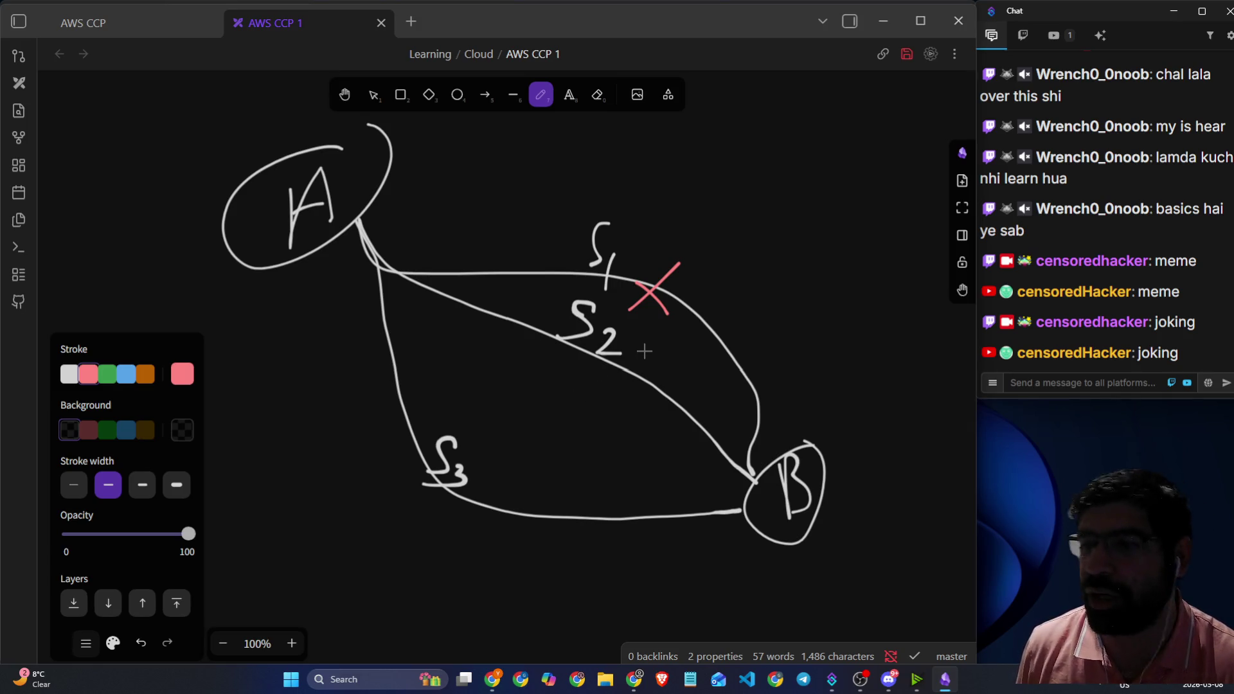
mouse_move(662, 354)
mouse_down()
mouse_move(640, 380)
mouse_move(654, 390)
mouse_up()
drag(436, 403, 494, 380)
drag(476, 421, 528, 402)
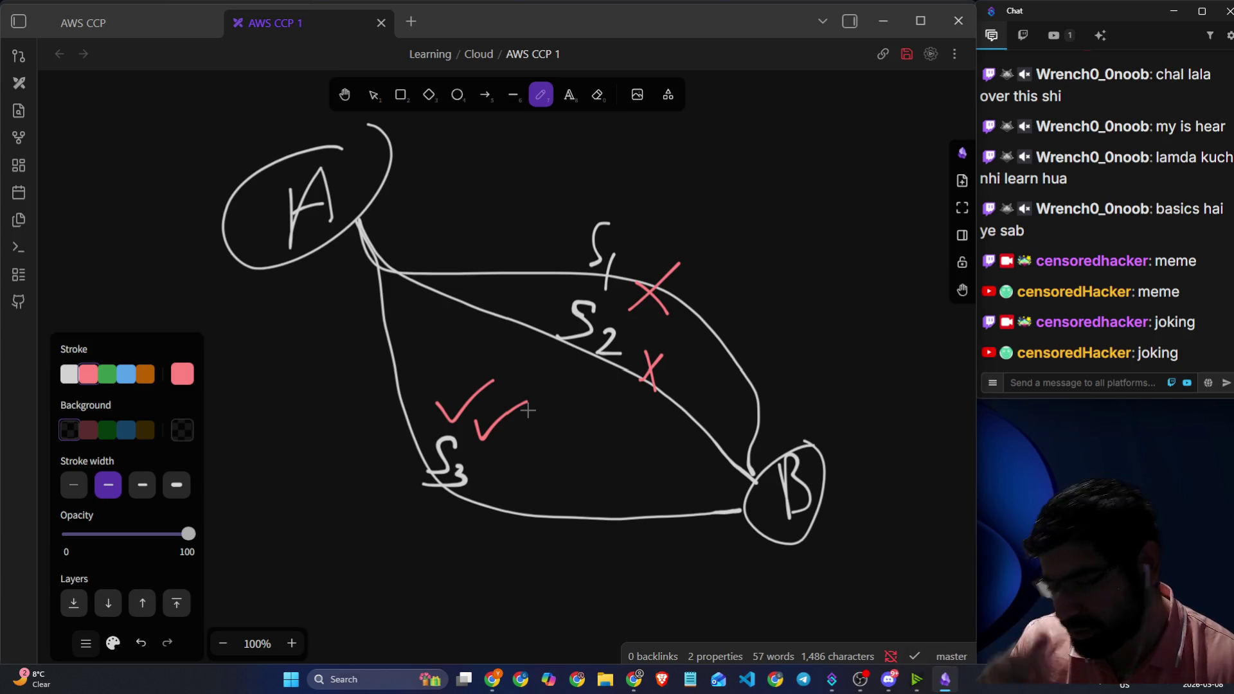
- Change the stroke colour to green
click(112, 639)
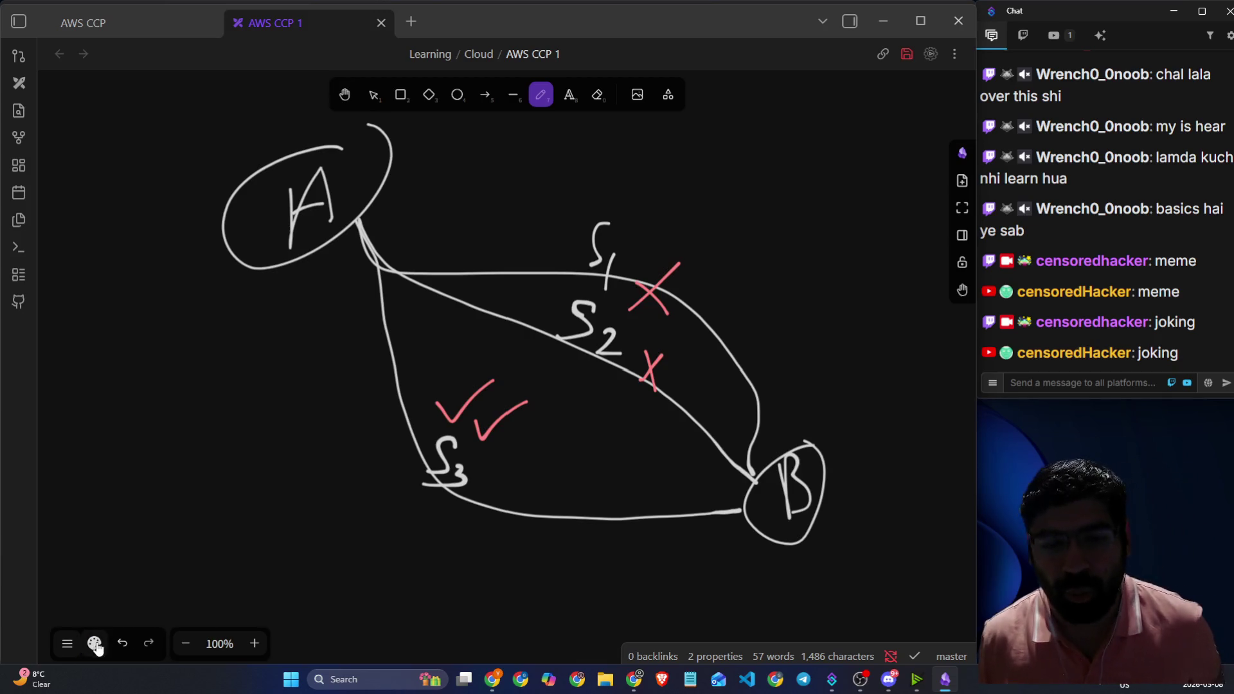
click(104, 639)
click(107, 378)
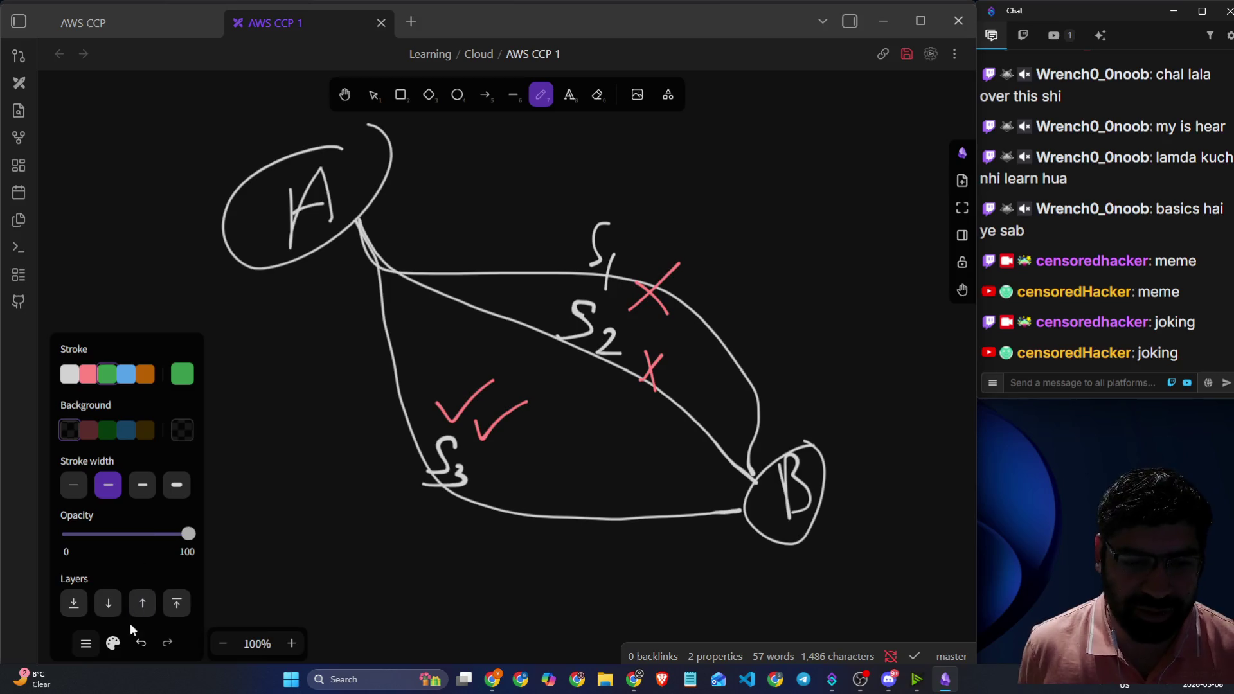
- Write 'AWS Client' beside A and an underlined 'AWS Server' beside B
click(113, 642)
mouse_move(345, 154)
mouse_down()
mouse_move(376, 154)
mouse_move(376, 192)
mouse_up()
mouse_move(439, 149)
mouse_down()
mouse_move(427, 185)
mouse_move(476, 183)
mouse_move(516, 150)
mouse_move(537, 154)
mouse_up()
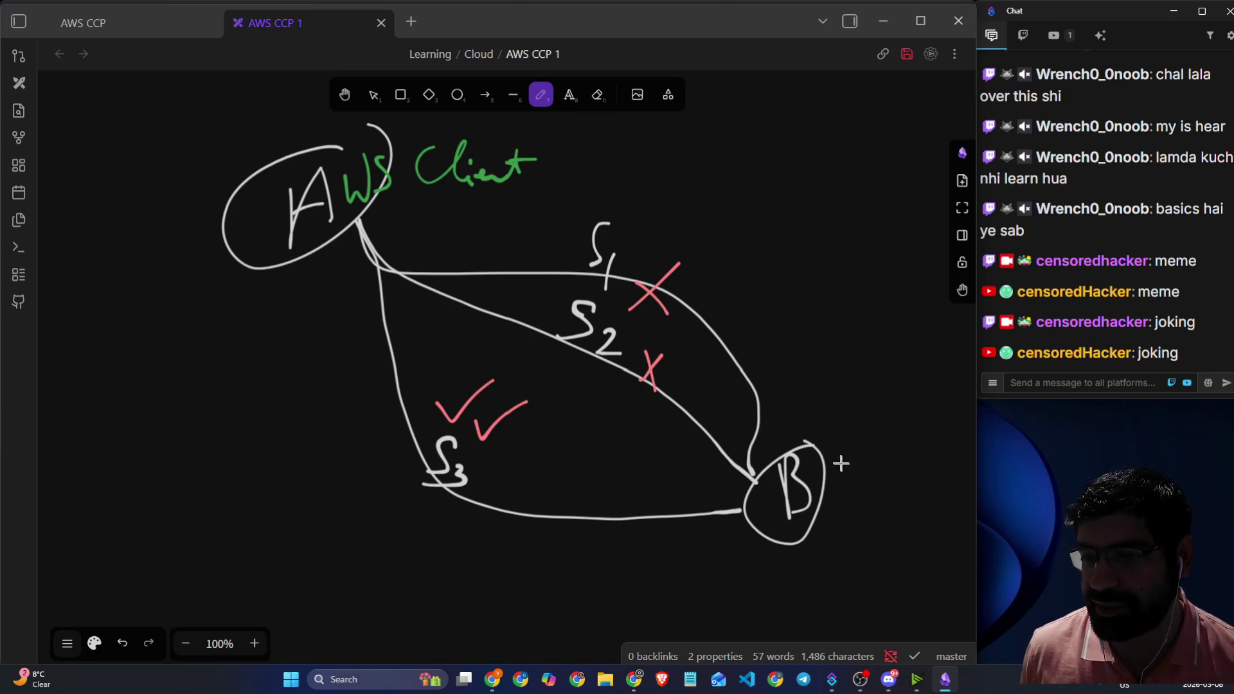
mouse_move(839, 484)
mouse_down()
mouse_move(931, 418)
mouse_move(933, 442)
mouse_move(826, 526)
mouse_move(945, 484)
mouse_move(962, 508)
mouse_up()
drag(851, 548, 976, 534)
mouse_move(832, 595)
mouse_down()
mouse_move(835, 555)
mouse_move(861, 595)
mouse_move(885, 563)
mouse_up()
- Add green ticks to paths S1, S2 and S3
mouse_move(577, 220)
mouse_down()
mouse_move(595, 235)
mouse_move(634, 171)
mouse_up()
drag(547, 307, 588, 278)
drag(419, 414, 475, 391)
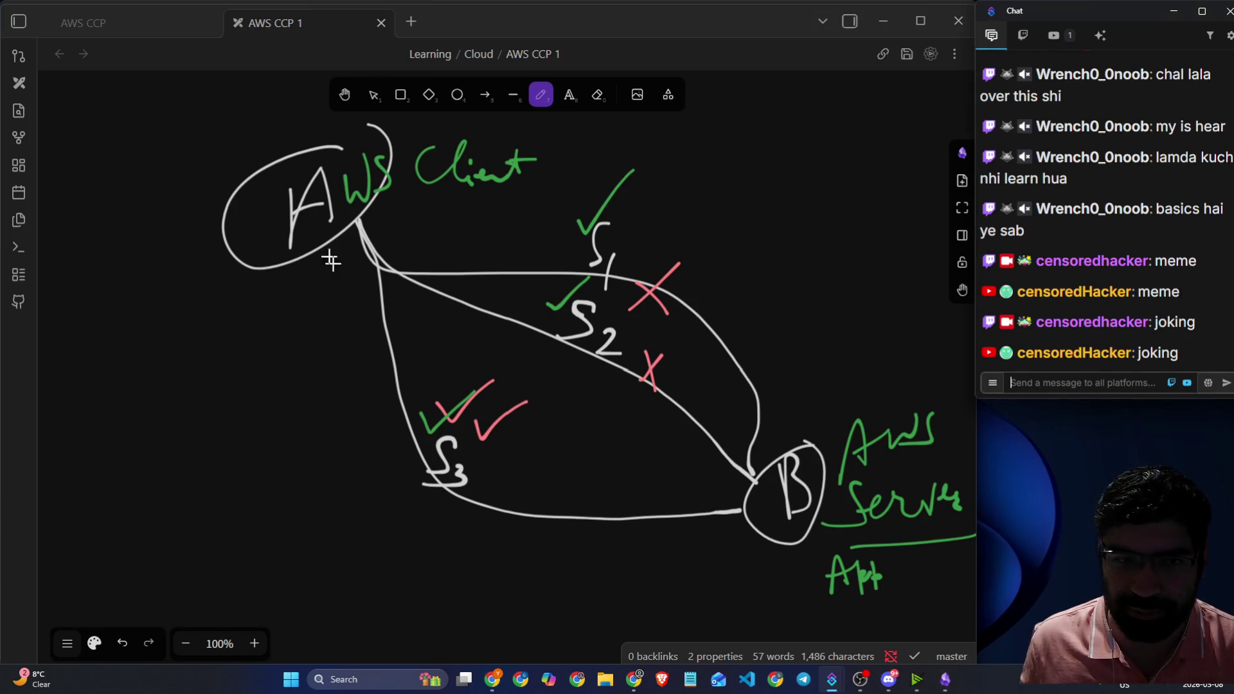
- Return to the AWS Skill Builder lesson tab in the browser
key(alt+Tab)
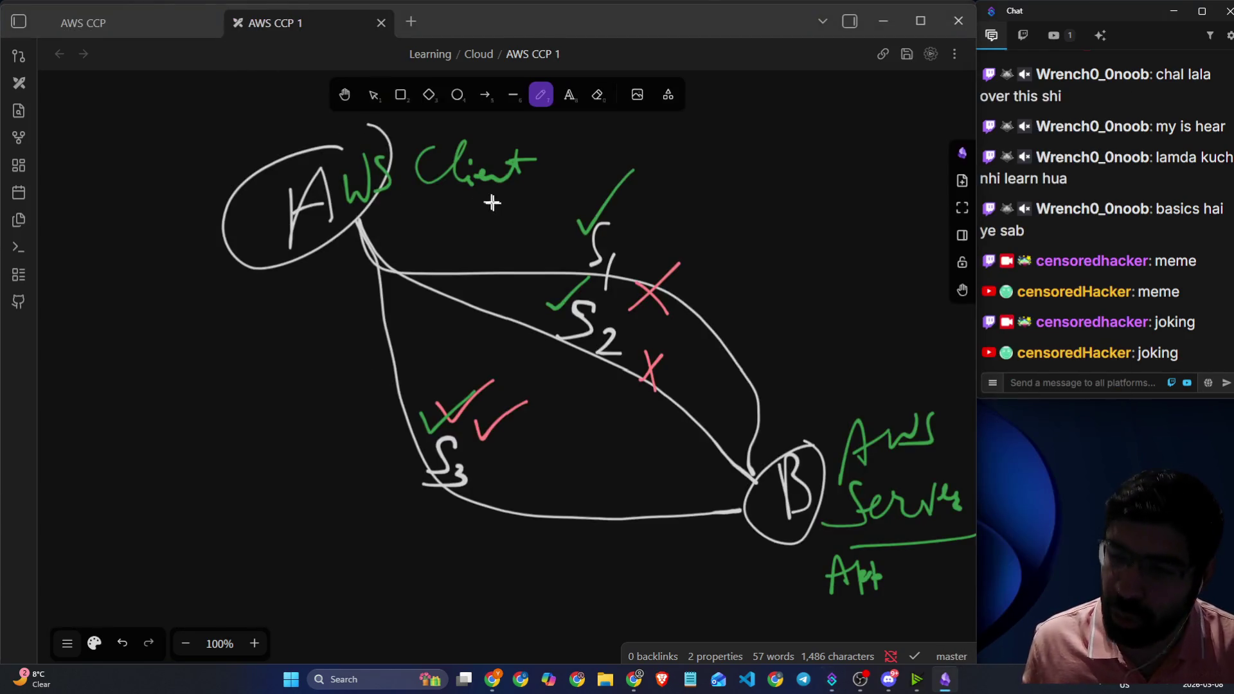
key(alt+Tab)
click(500, 203)
text(mao)
click(101, 13)
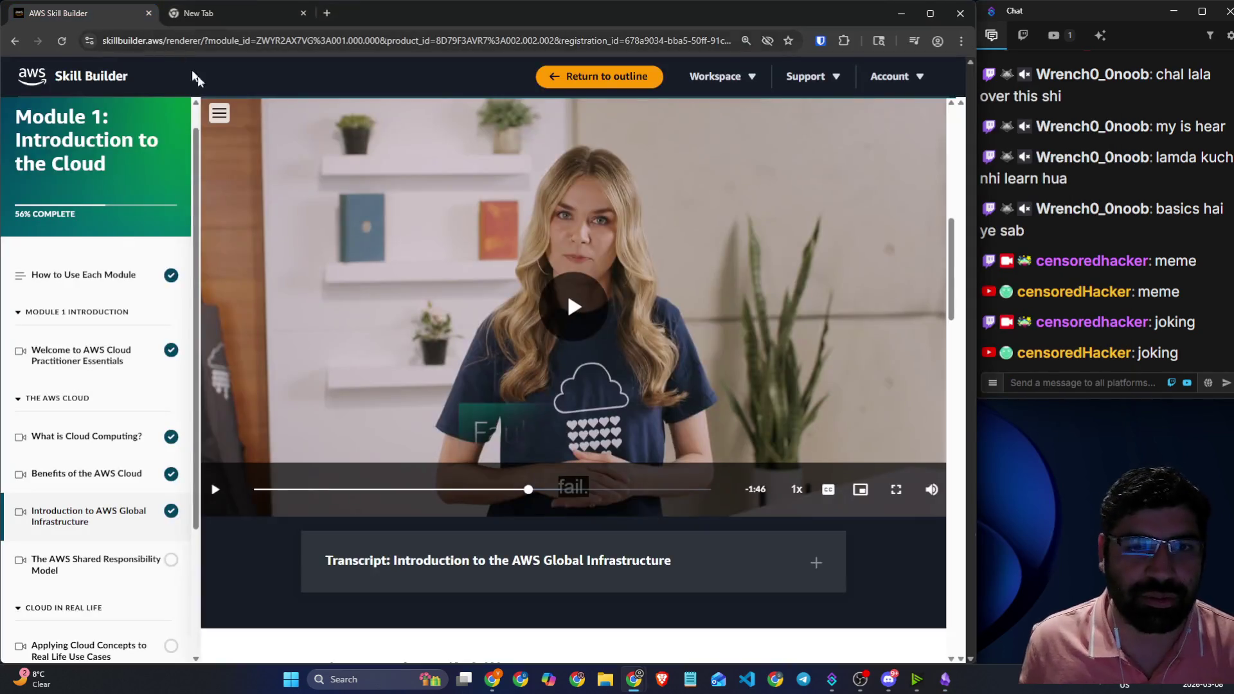
- Play the lesson video through the Availability Zones part, pausing it at 0:44 left
click(578, 365)
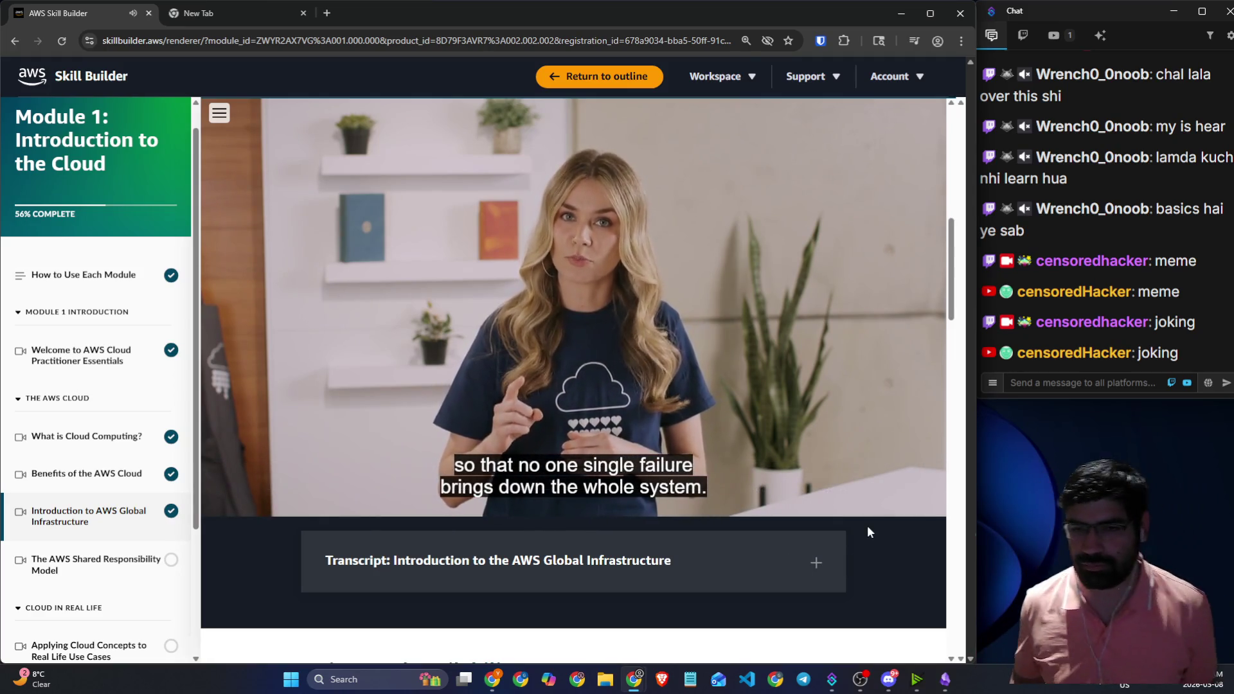
click(714, 285)
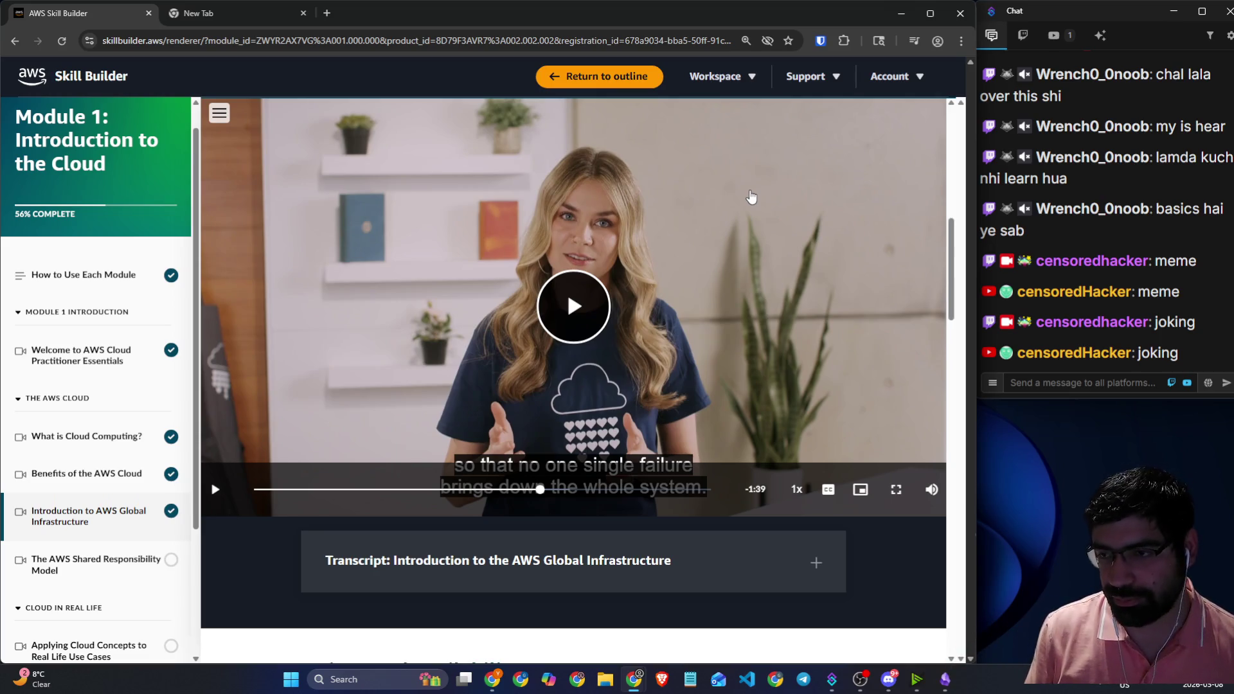
scroll(751, 197, down, 8)
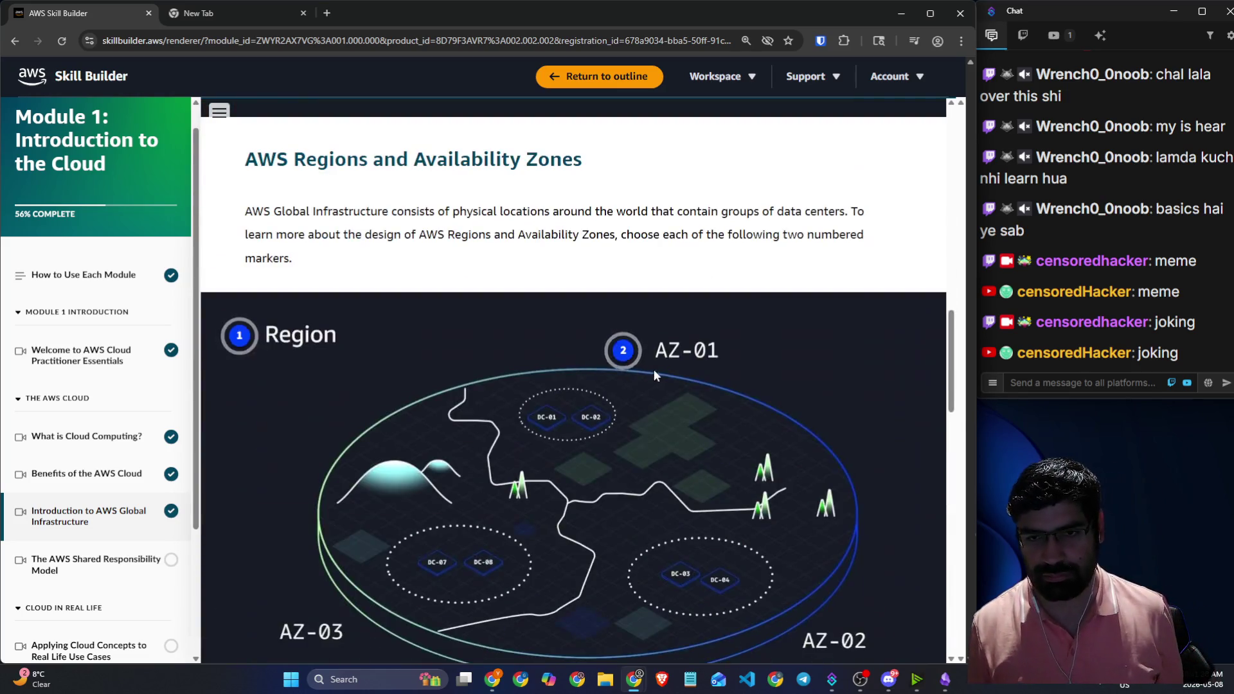
scroll(566, 103, up, 8)
click(565, 232)
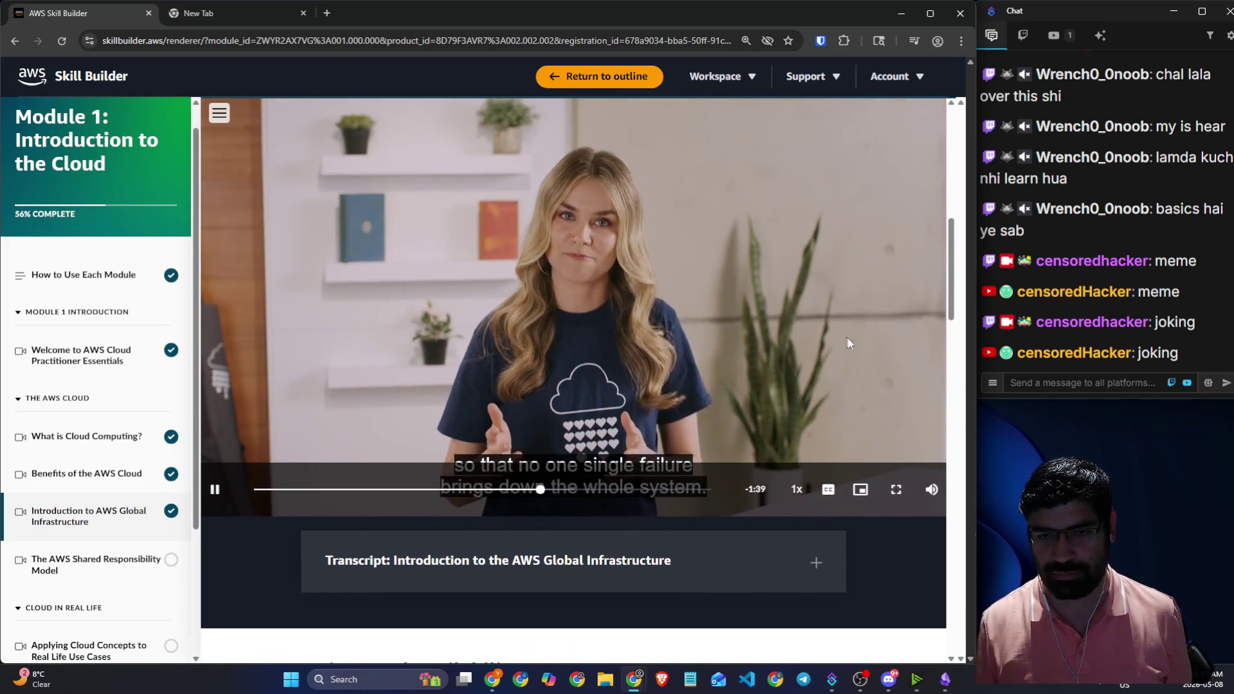
scroll(906, 367, up, 2)
scroll(919, 376, down, 1)
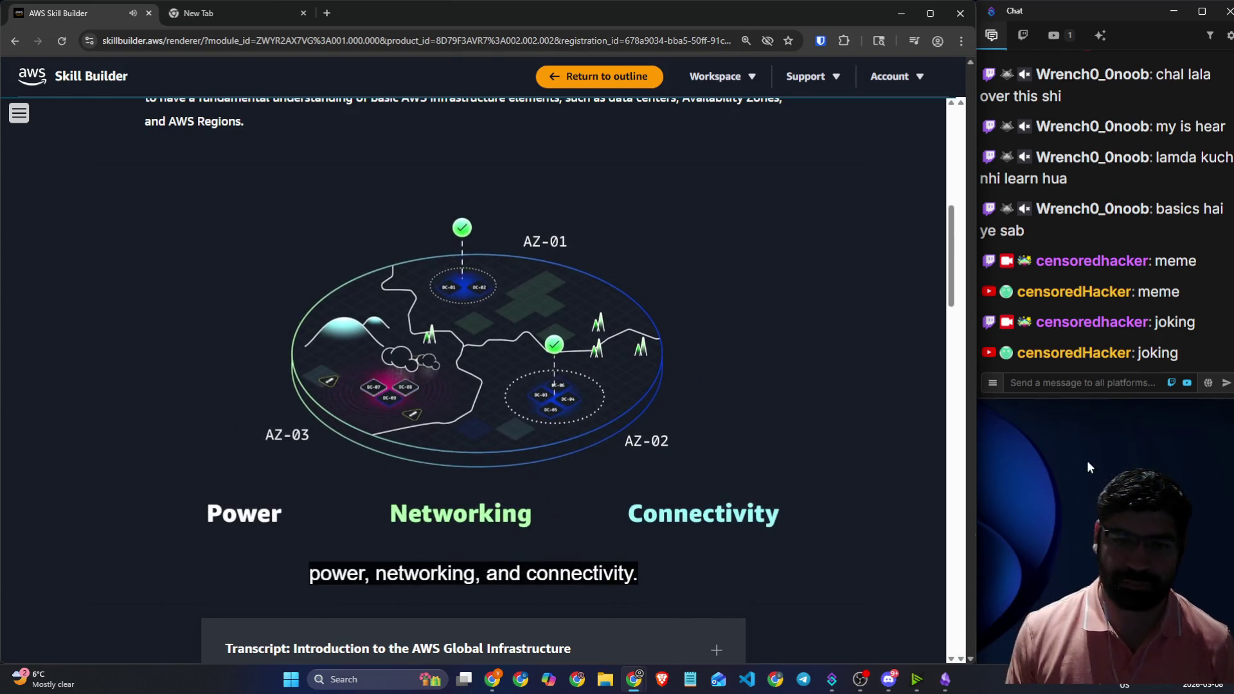
click(95, 578)
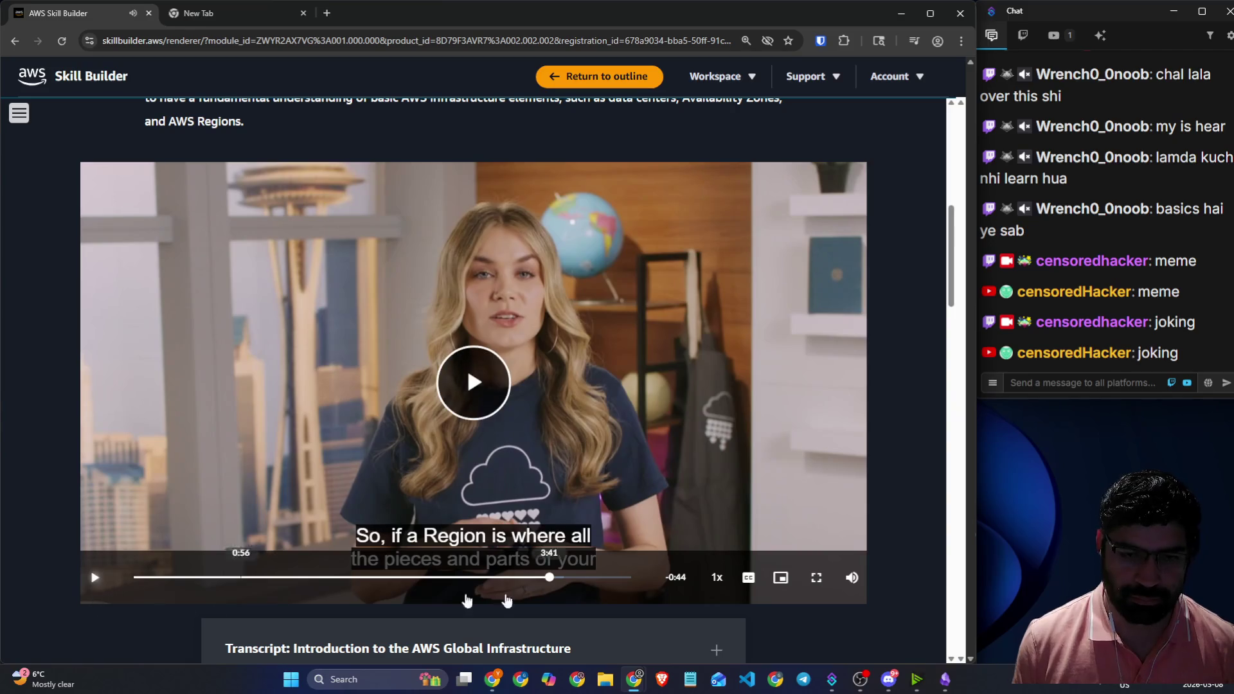
- Rewind the Global Infrastructure video a few seconds and replay the Availability Zones power, networking and connectivity part
click(542, 577)
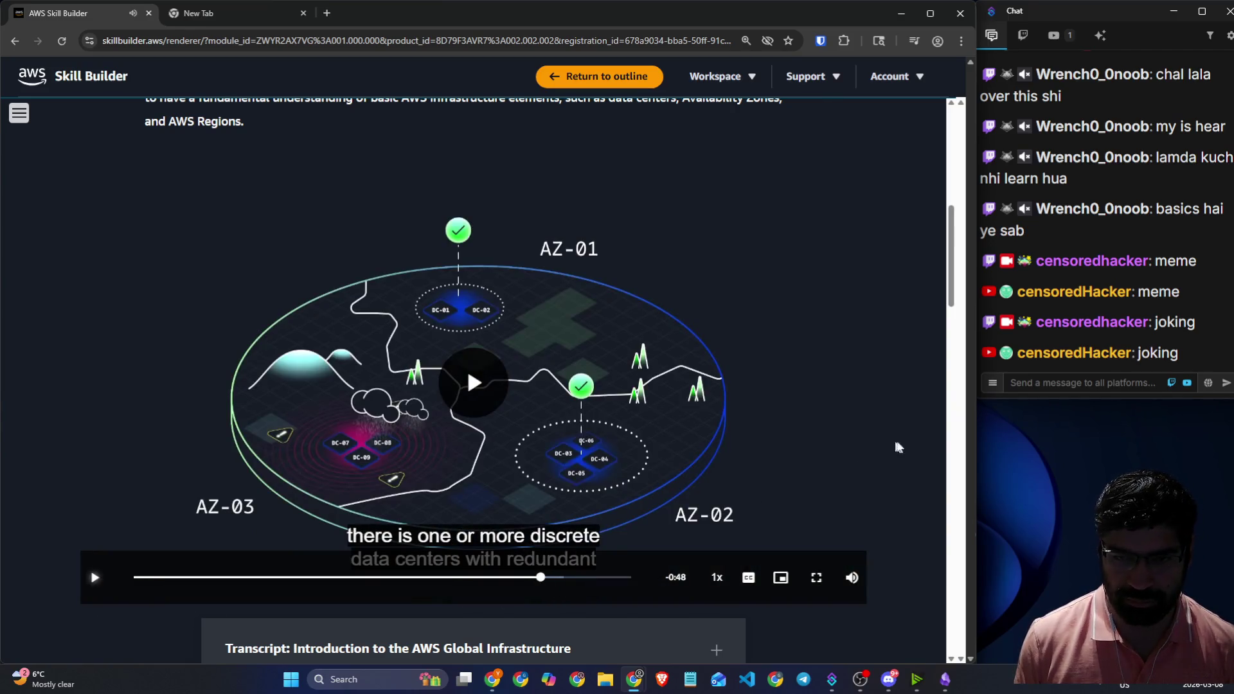
click(1099, 385)
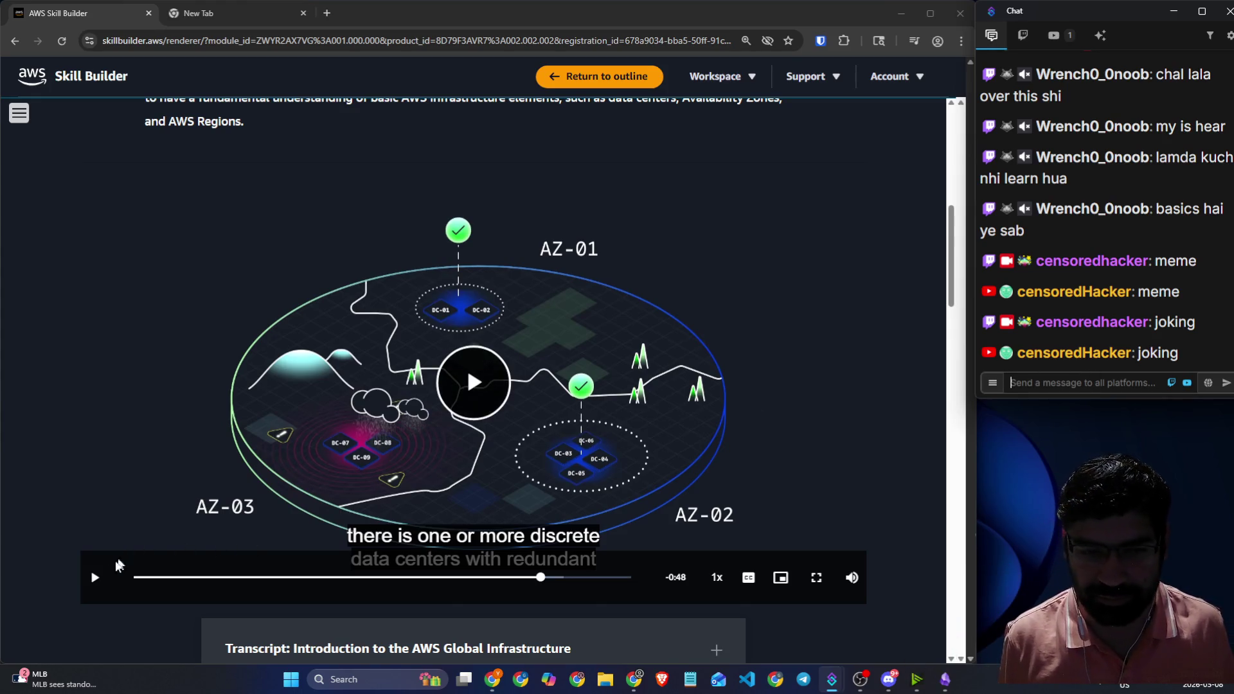
click(94, 577)
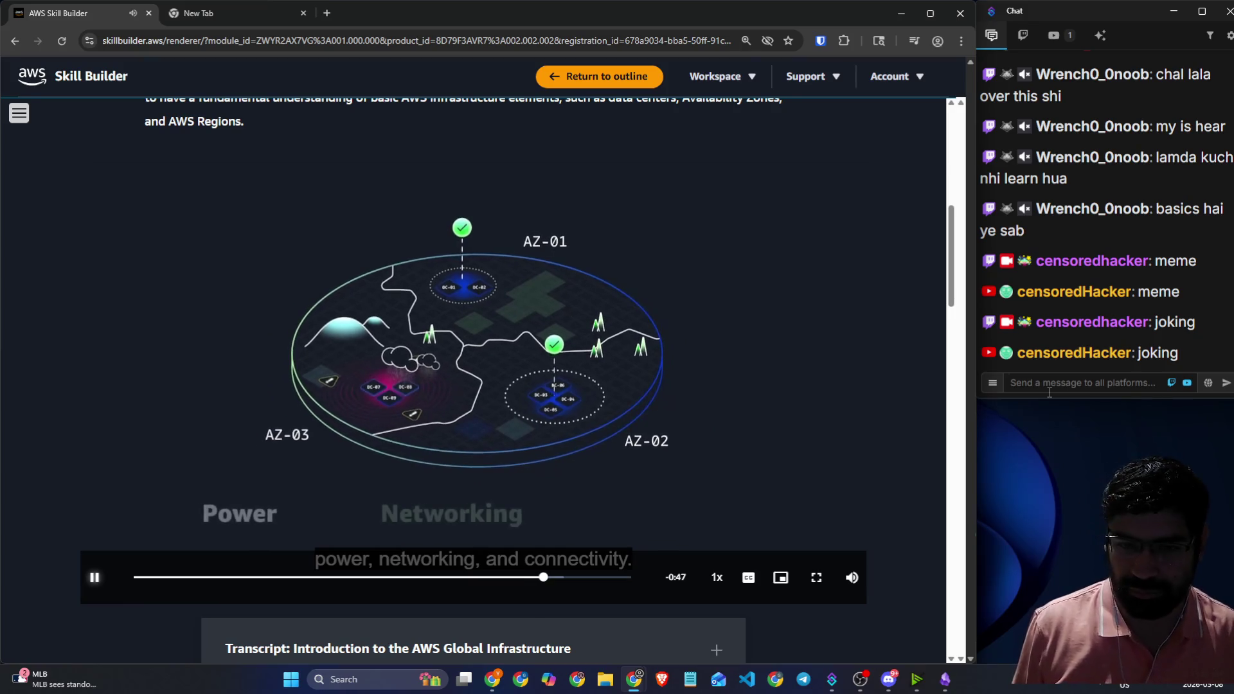
click(257, 520)
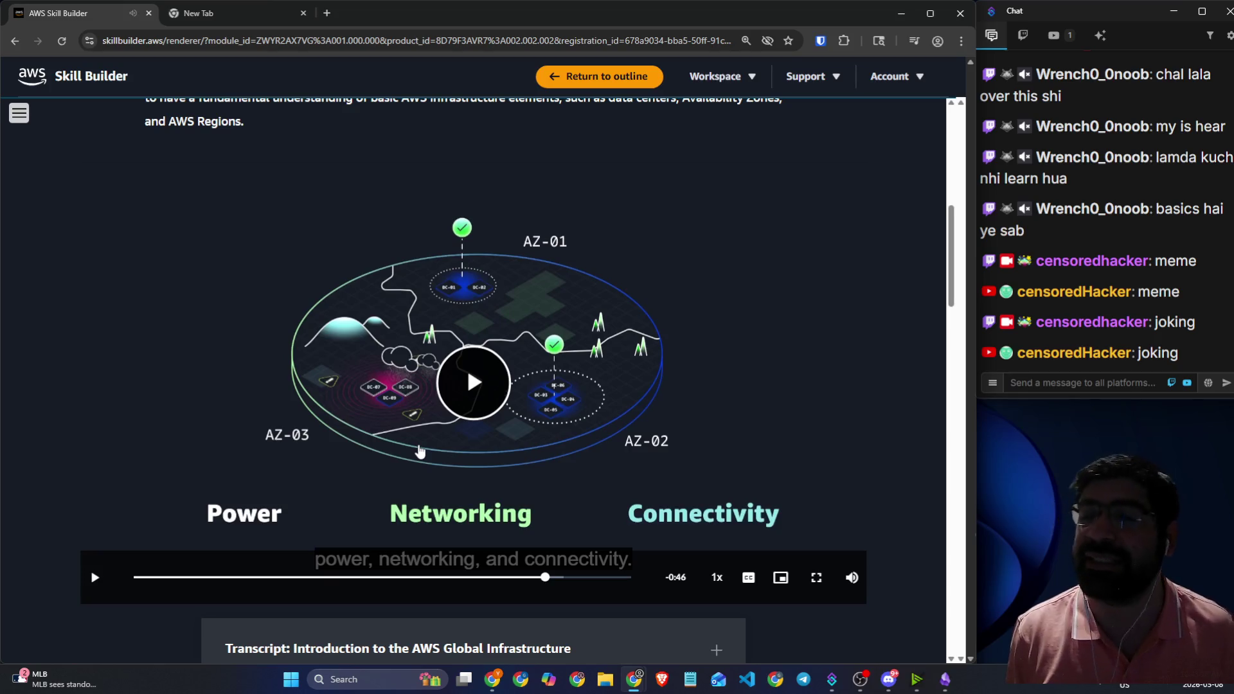
click(527, 404)
click(690, 444)
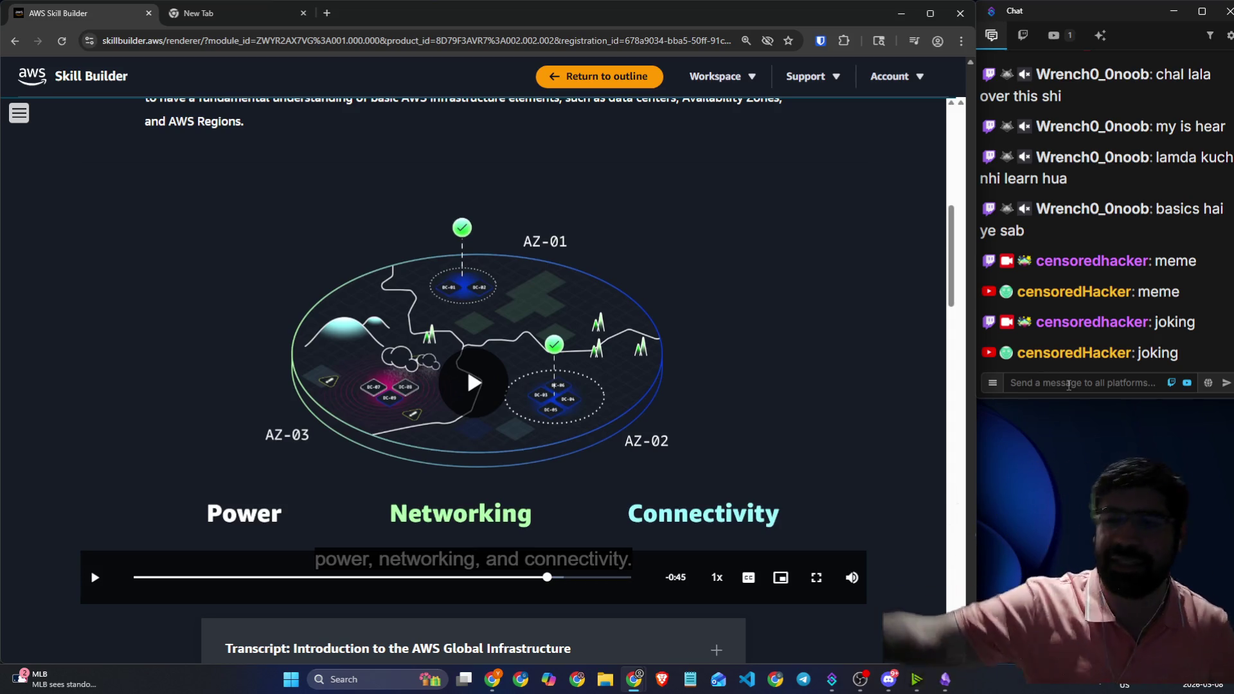
click(702, 380)
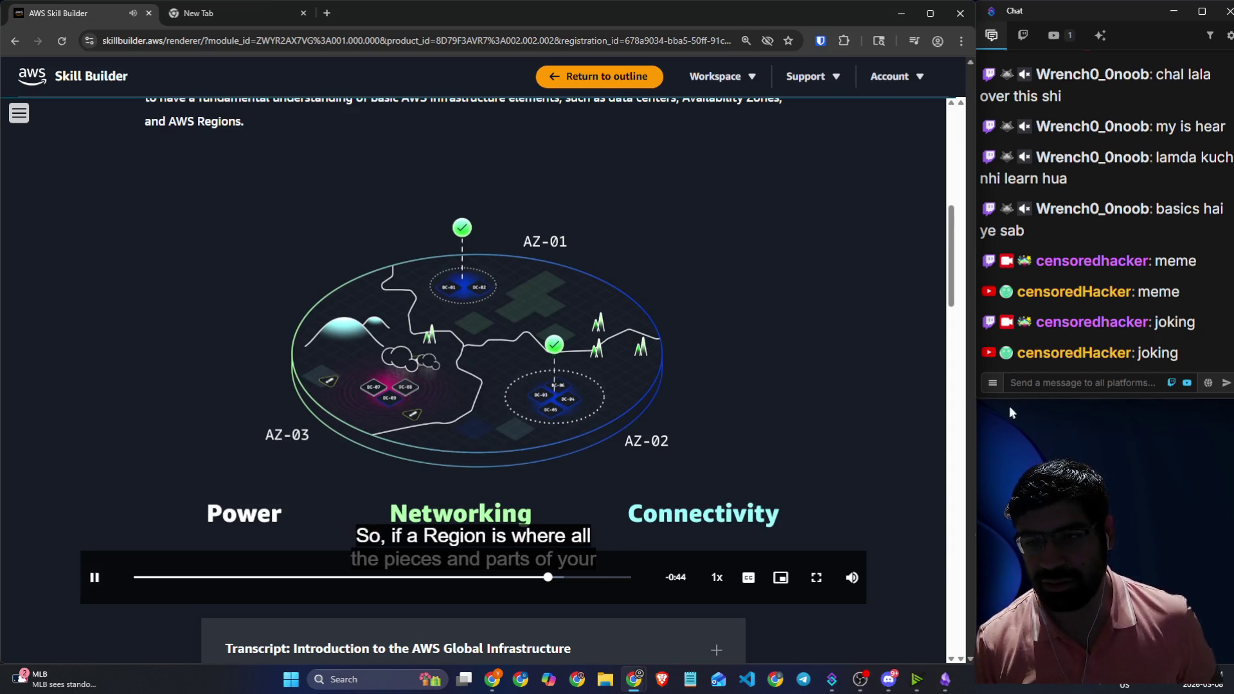
- Pause at the presenter scene, then resume and let the lesson video play through to the end
click(778, 375)
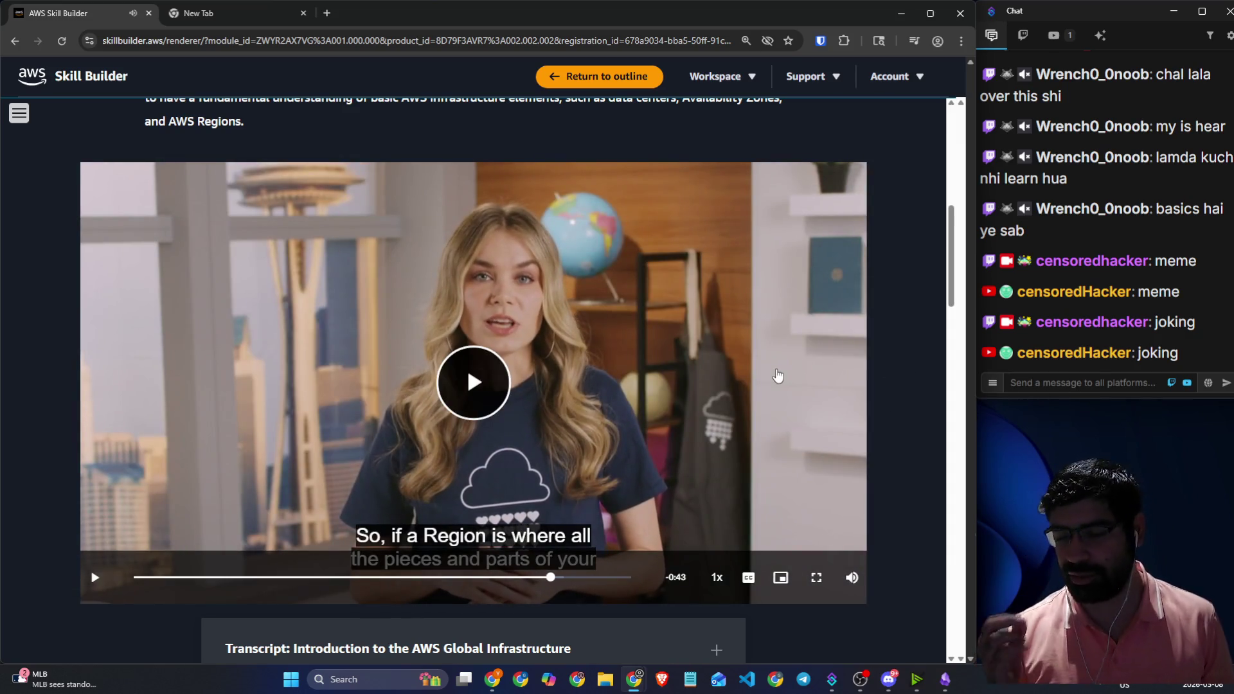
click(465, 365)
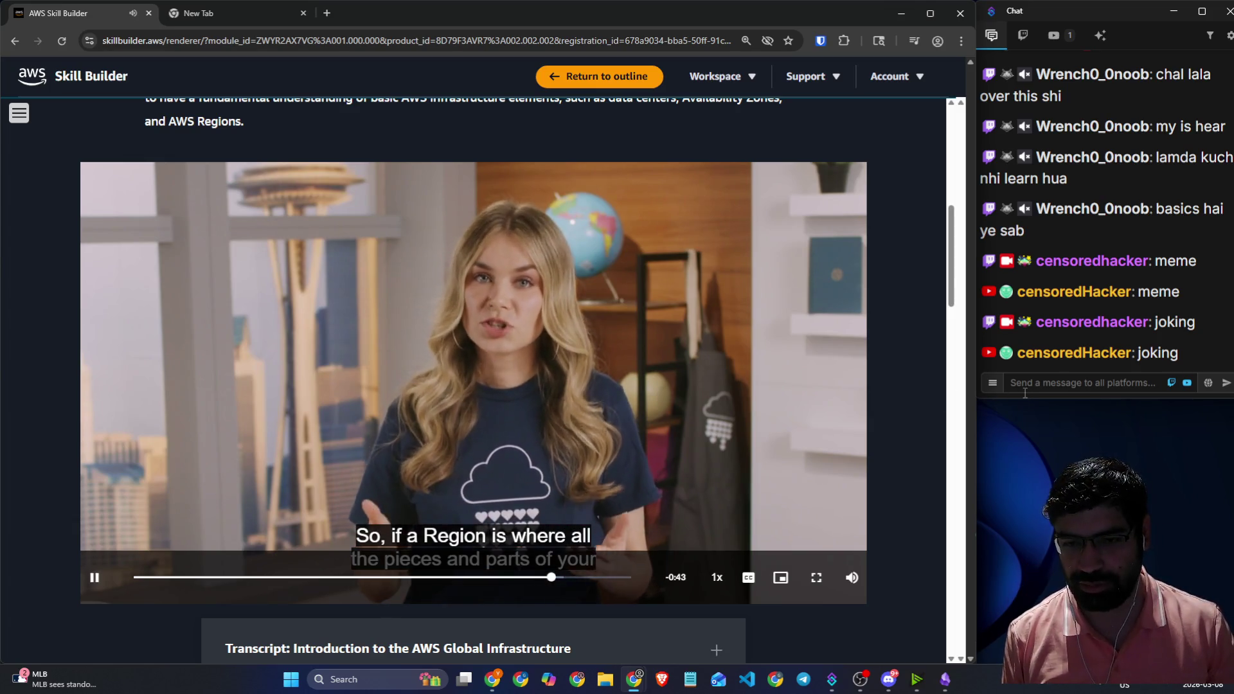
click(1032, 379)
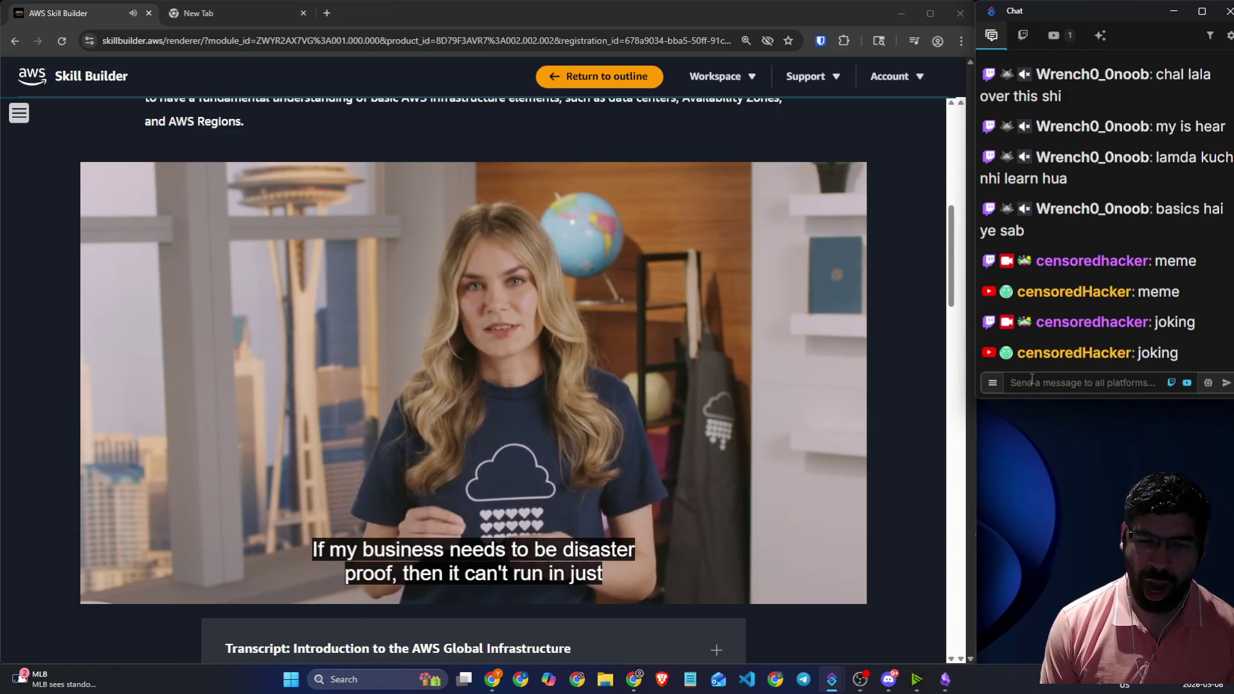
click(1032, 381)
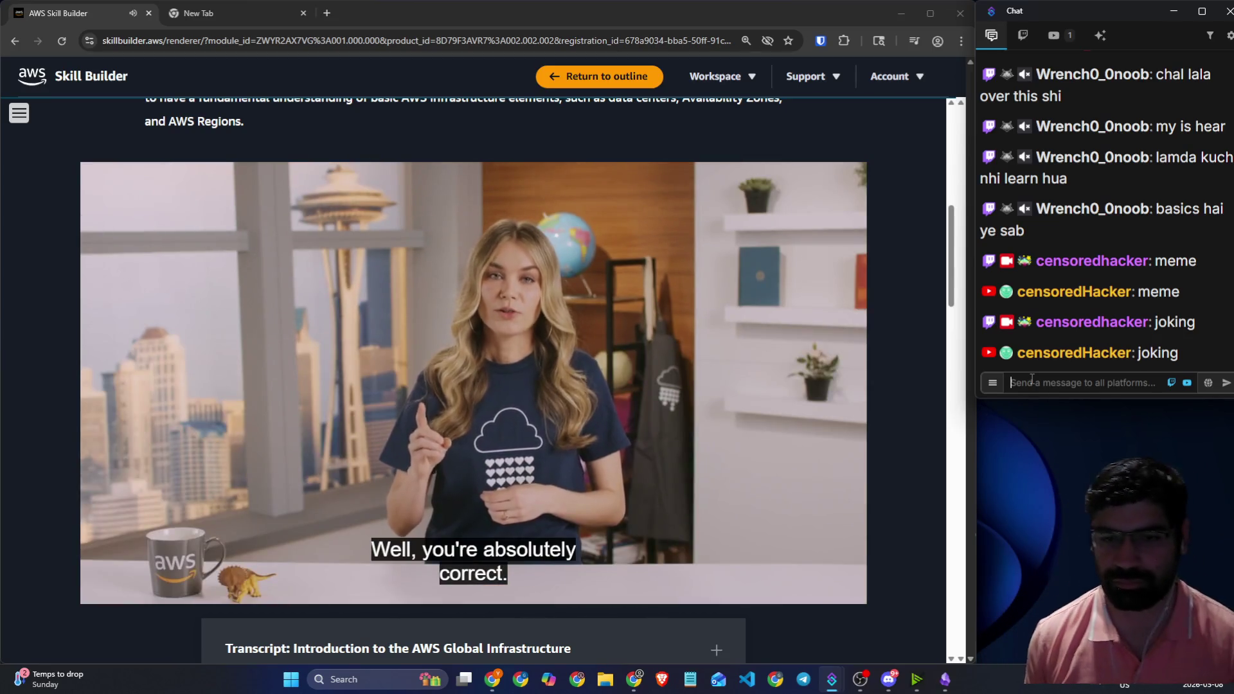
click(1032, 379)
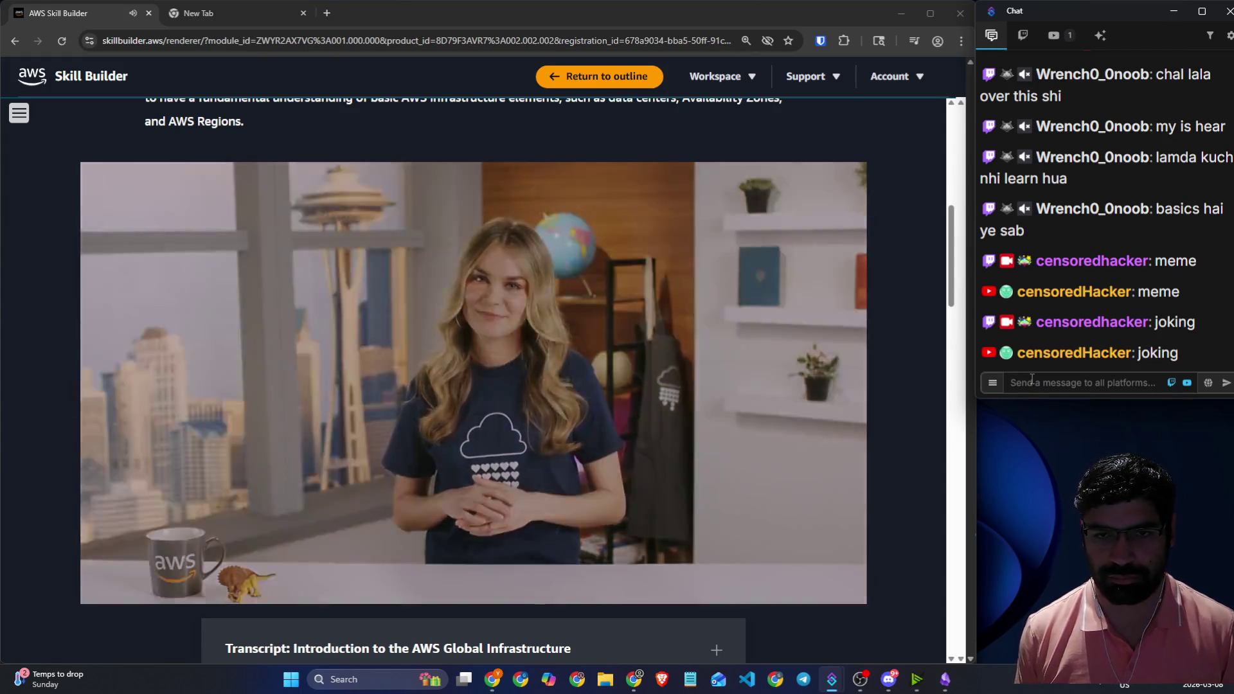
scroll(780, 410, down, 7)
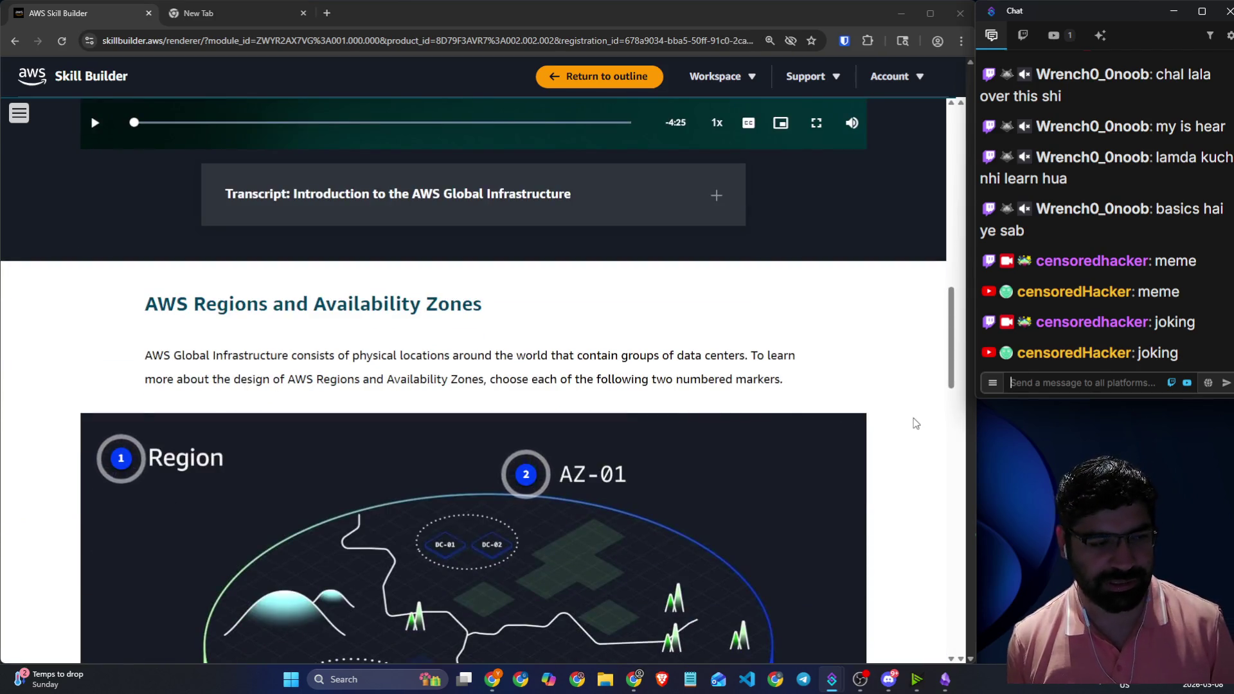
- Scroll to the 'AWS Regions and Availability Zones' heading and select it and part of the intro paragraph
scroll(913, 422, down, 3)
scroll(298, 264, up, 1)
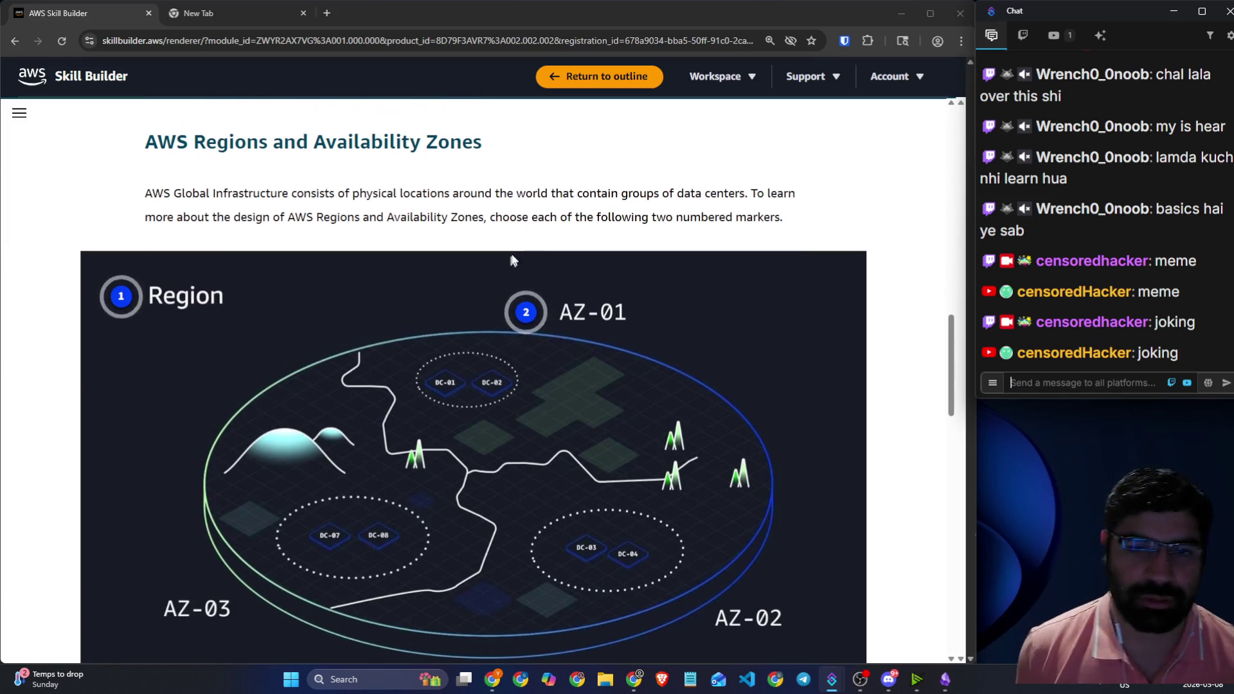
drag(157, 174, 484, 175)
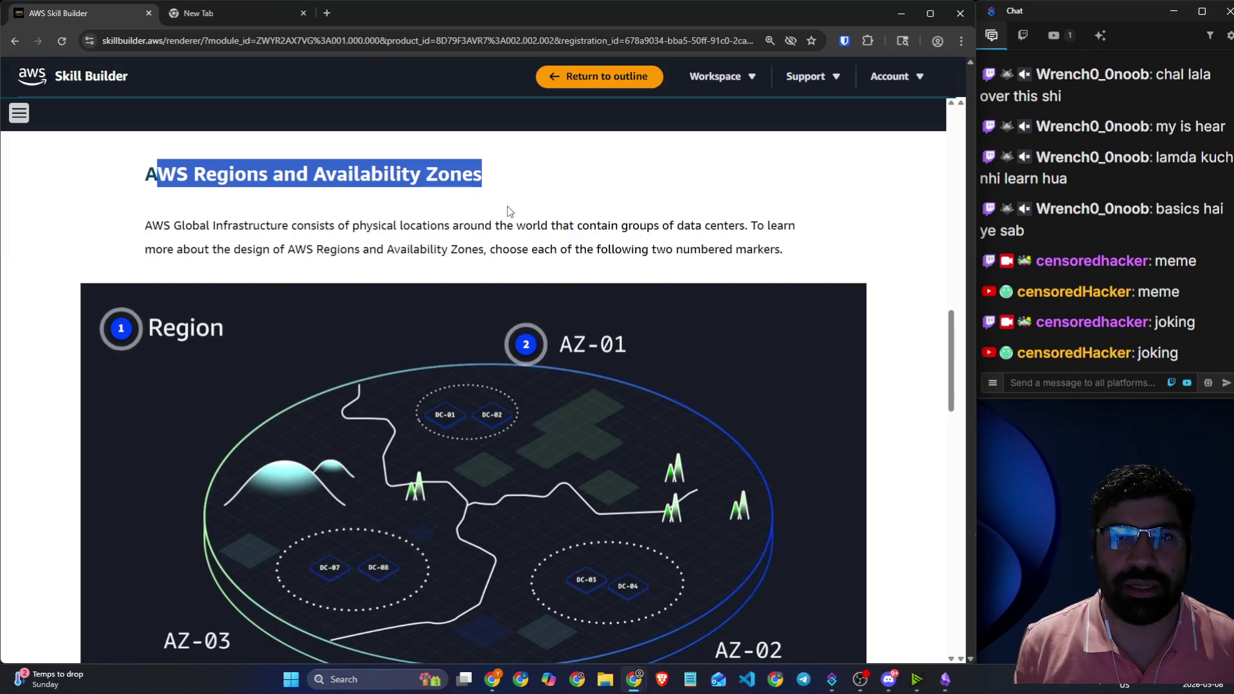
drag(311, 225, 774, 217)
- Open marker 1's AWS Regions explanation and select its phrase about Regions containing groups
click(789, 228)
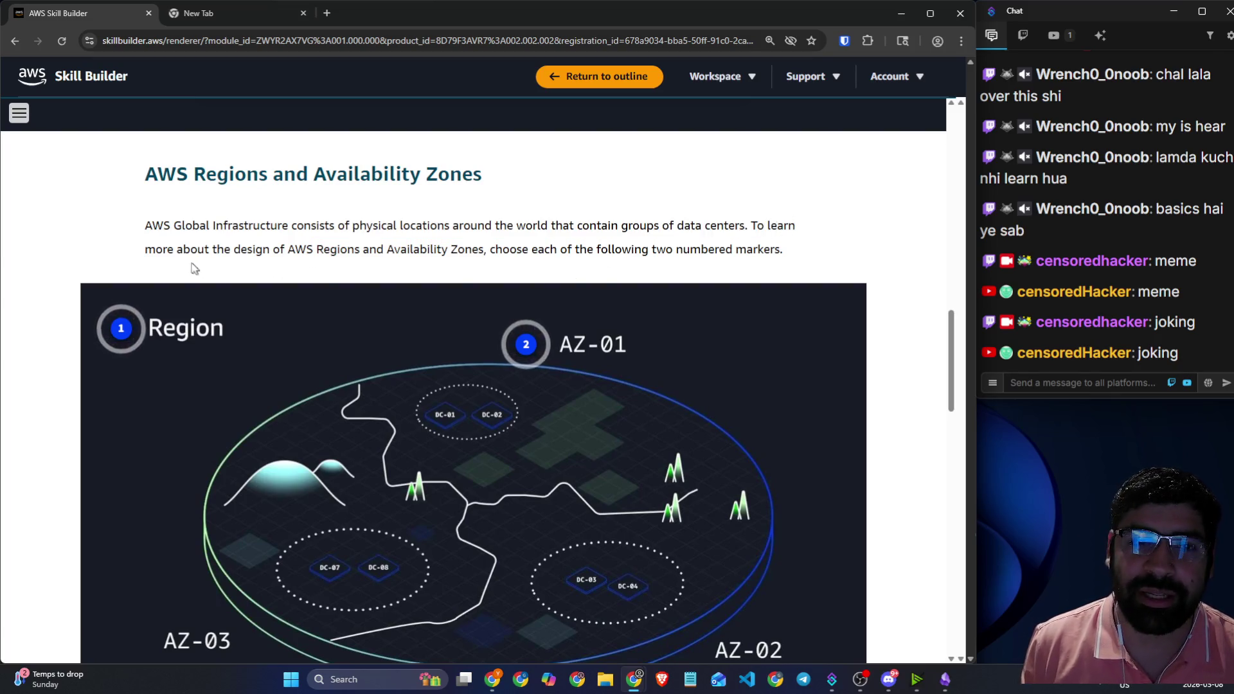
click(124, 329)
scroll(270, 305, down, 2)
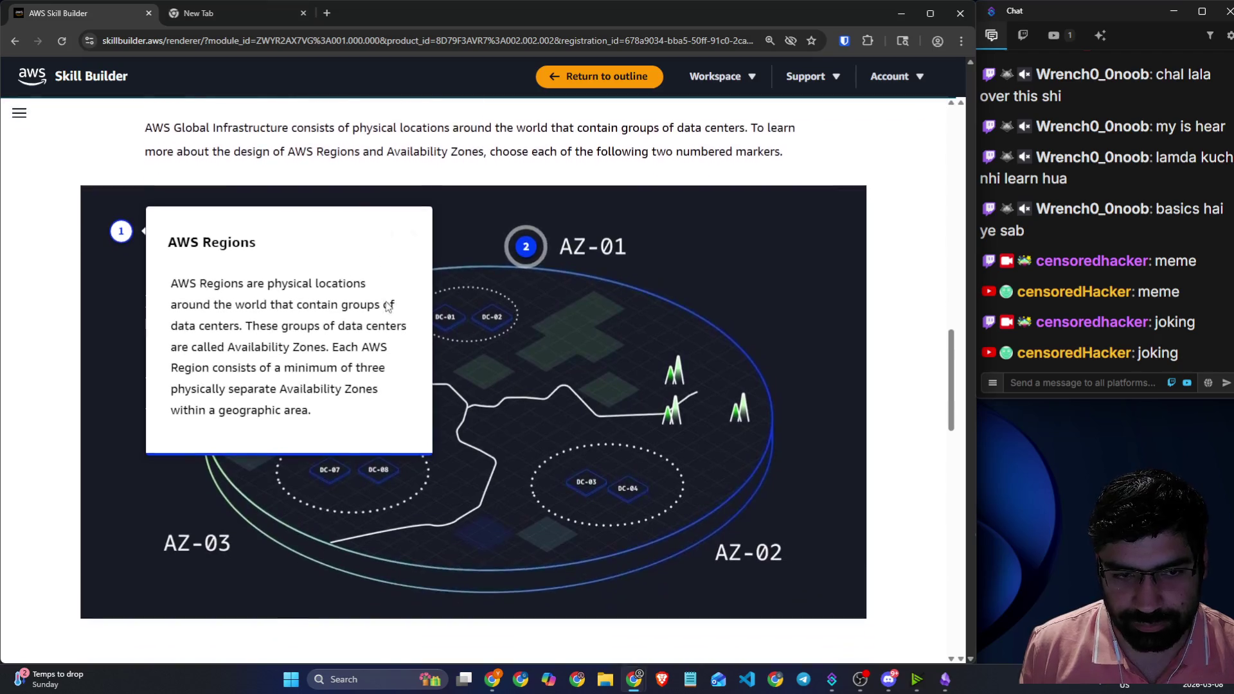
drag(231, 252, 346, 252)
drag(244, 272, 380, 274)
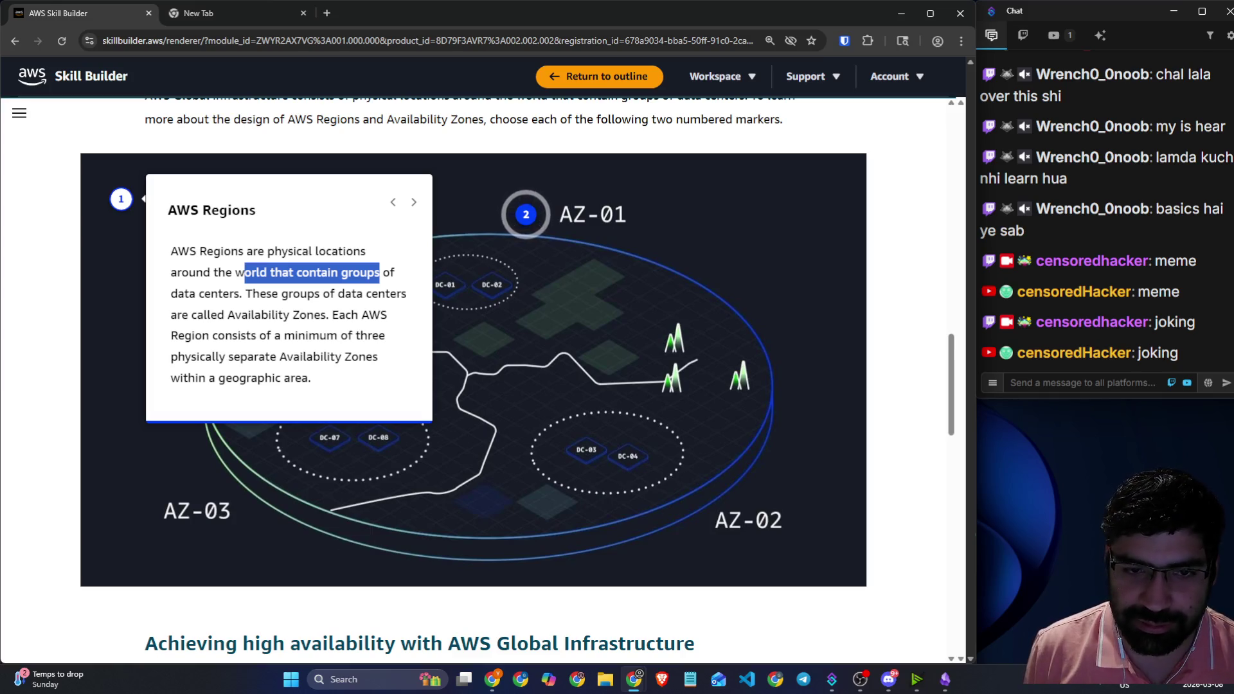
click(379, 273)
- Highlight the lines on data-center groups and three separate Availability Zones, then open marker 2's card
drag(259, 297, 395, 296)
click(229, 315)
drag(229, 314, 384, 315)
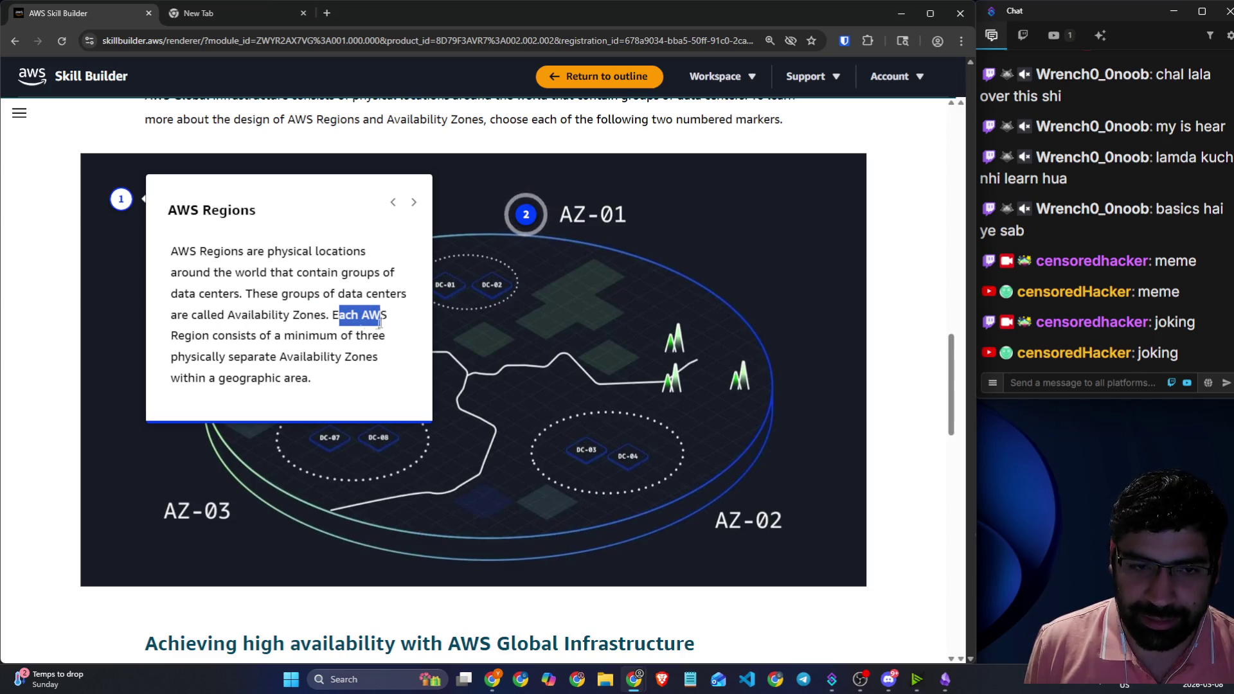
drag(192, 336, 385, 336)
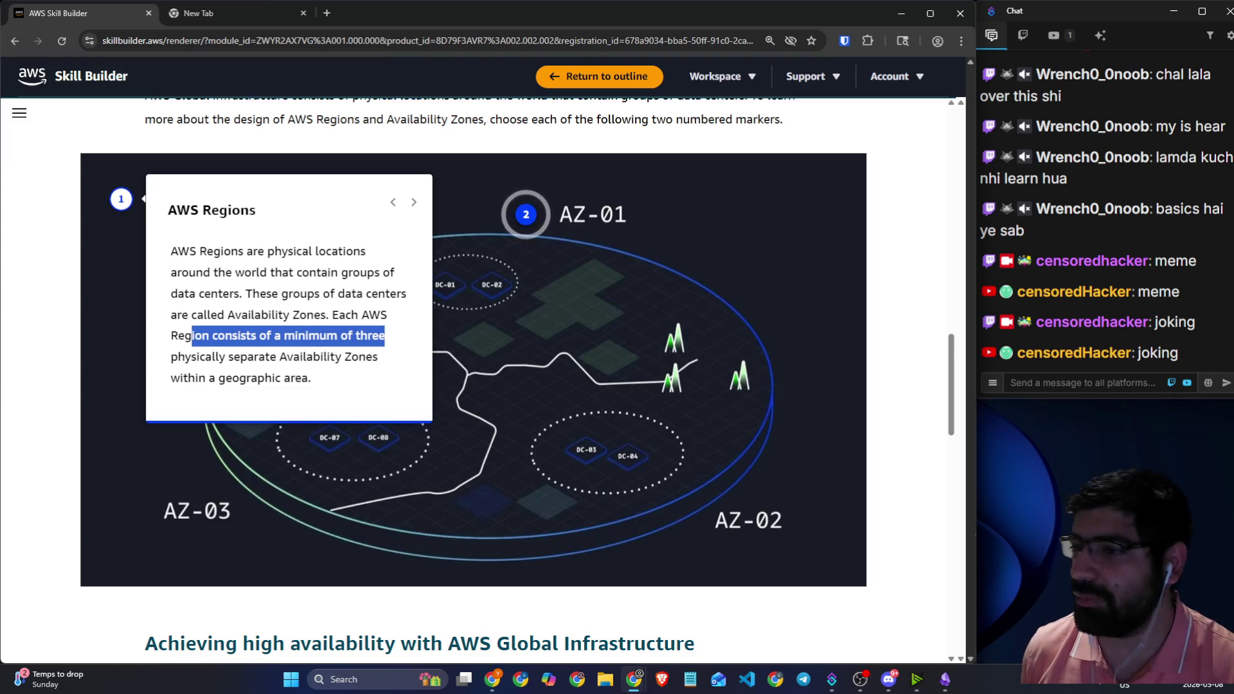
click(319, 355)
drag(200, 357, 365, 358)
drag(198, 378, 312, 379)
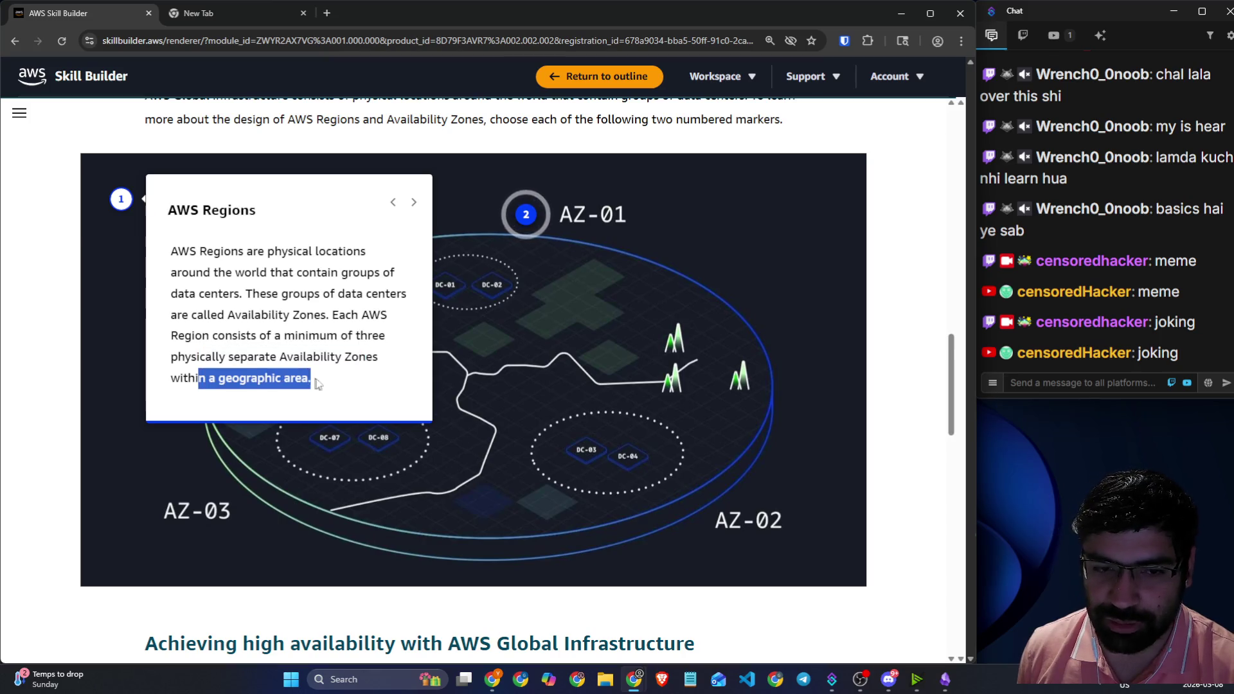
click(525, 213)
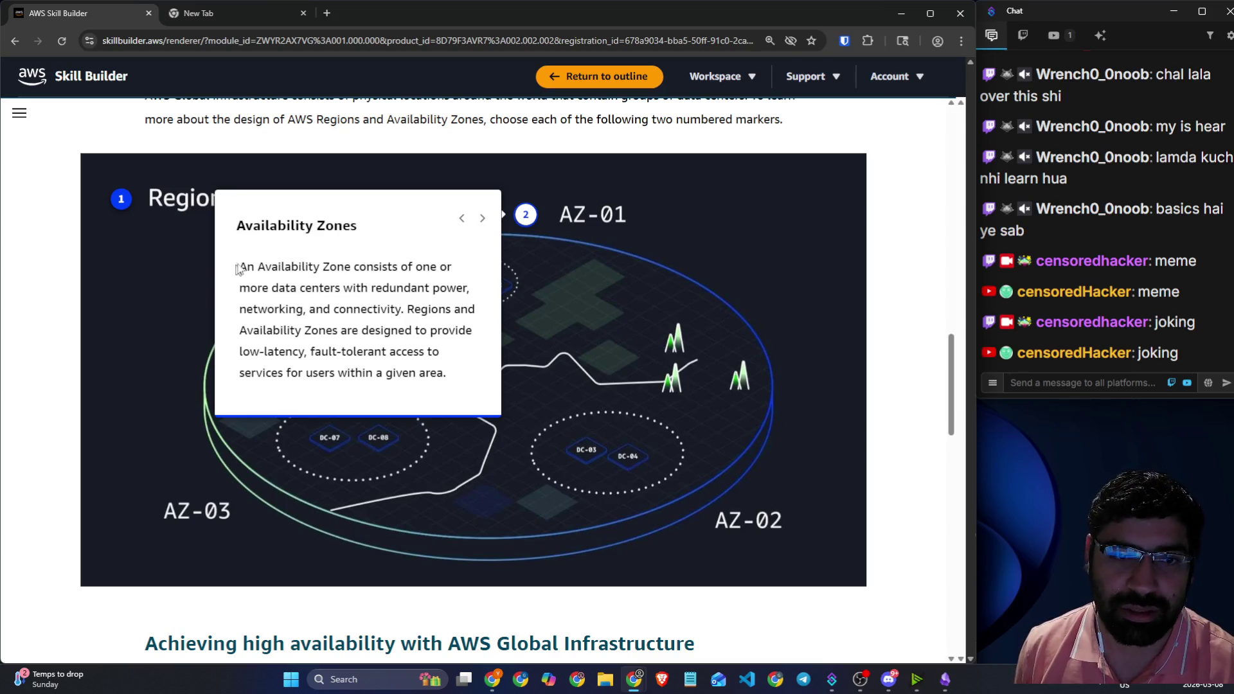
drag(272, 267, 427, 267)
mouse_move(270, 288)
mouse_down()
mouse_move(463, 288)
mouse_move(474, 309)
mouse_up()
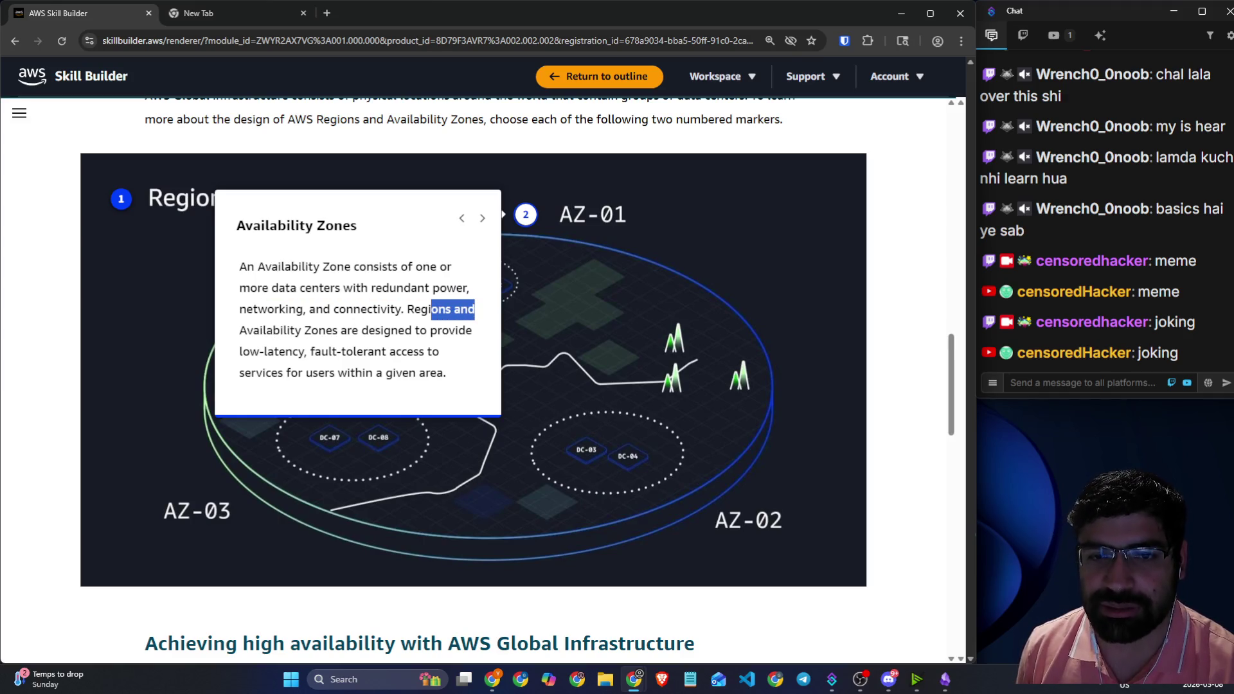
drag(266, 331, 465, 331)
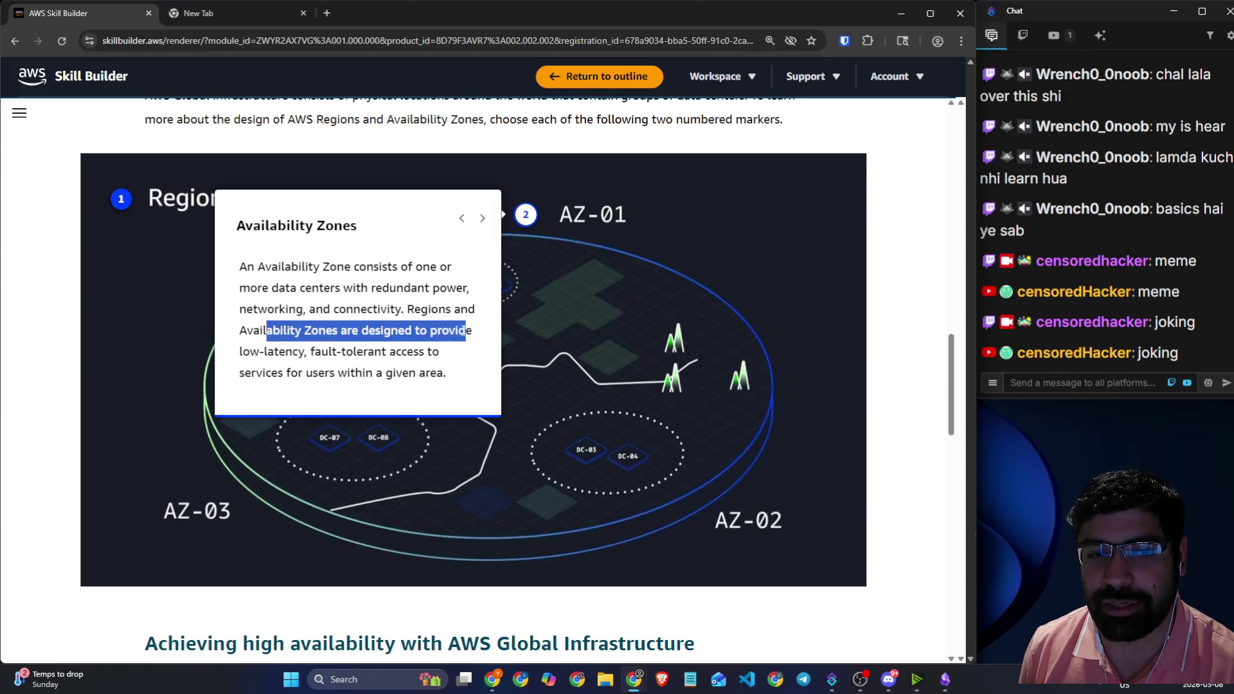
drag(276, 352, 426, 352)
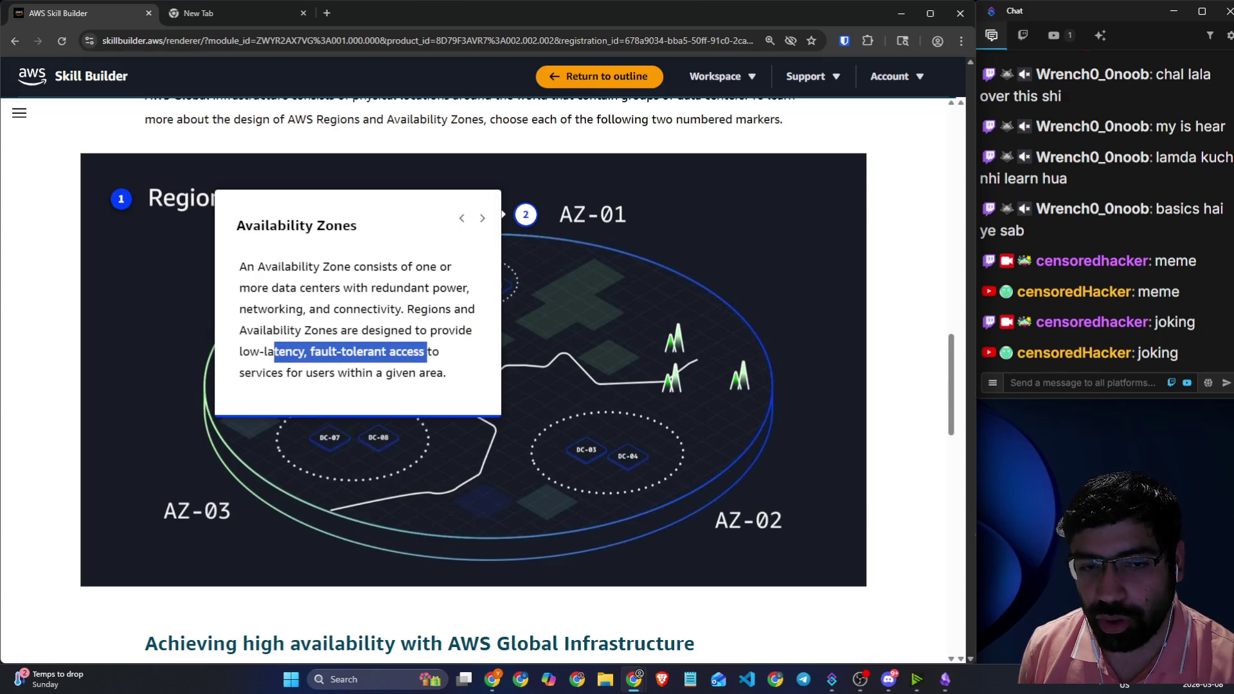
drag(245, 373, 436, 373)
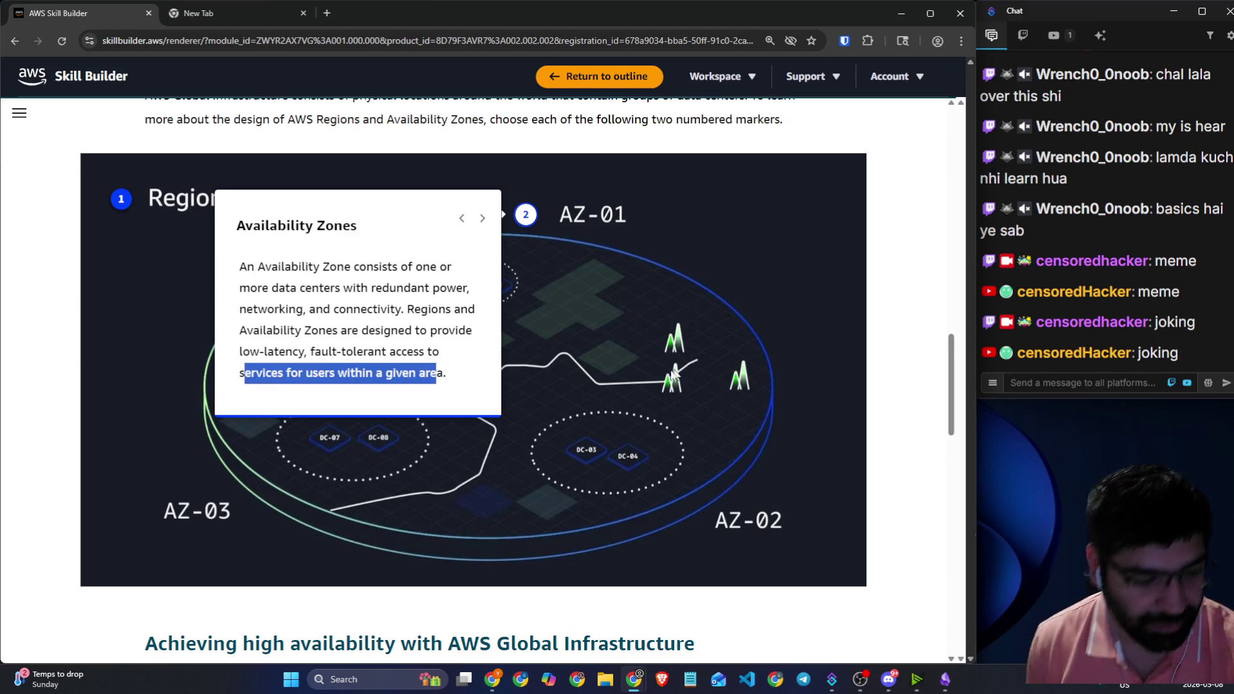
click(793, 483)
scroll(793, 483, down, 4)
- Read 'Achieving high availability', selecting lines on AZ configuration, independent power and distributing resources
scroll(770, 462, down, 3)
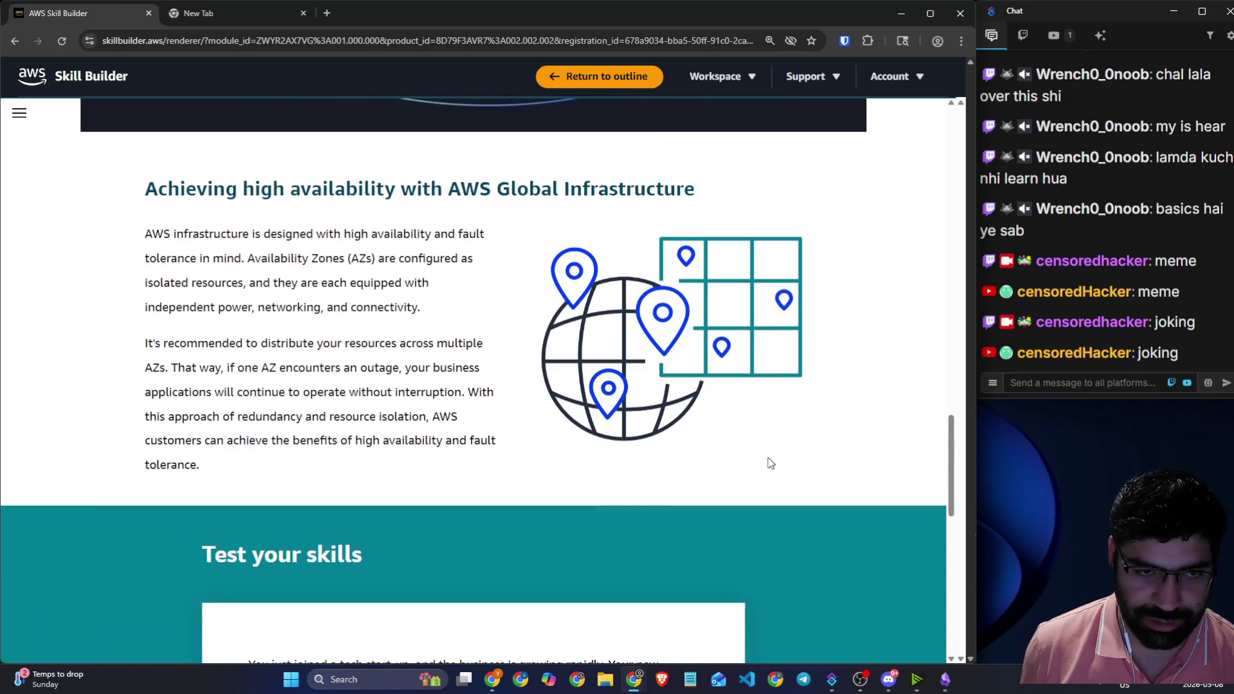
drag(145, 188, 702, 197)
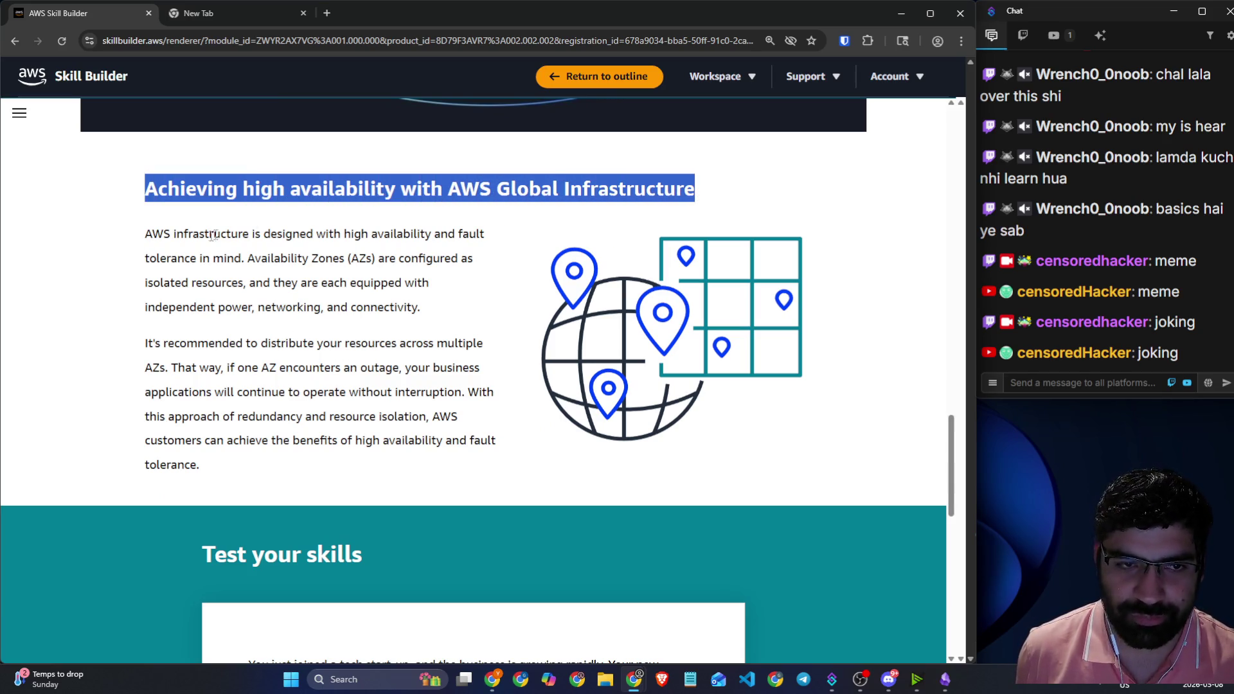
drag(152, 234, 476, 234)
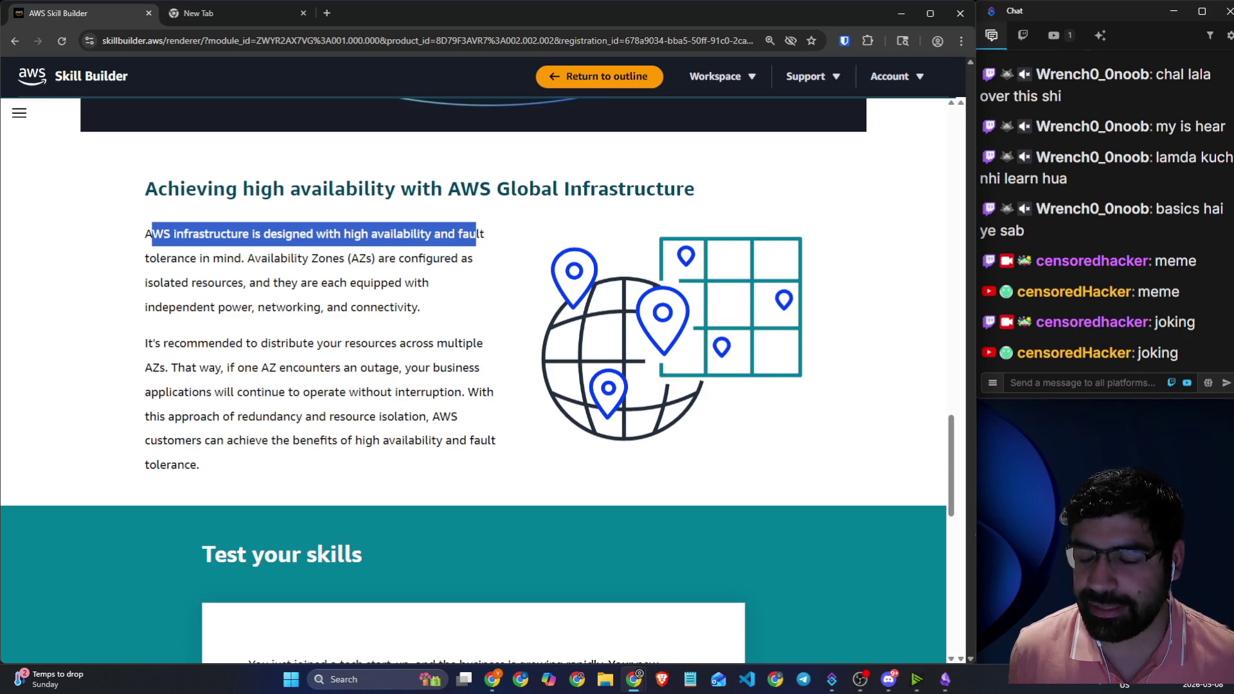
drag(244, 258, 473, 260)
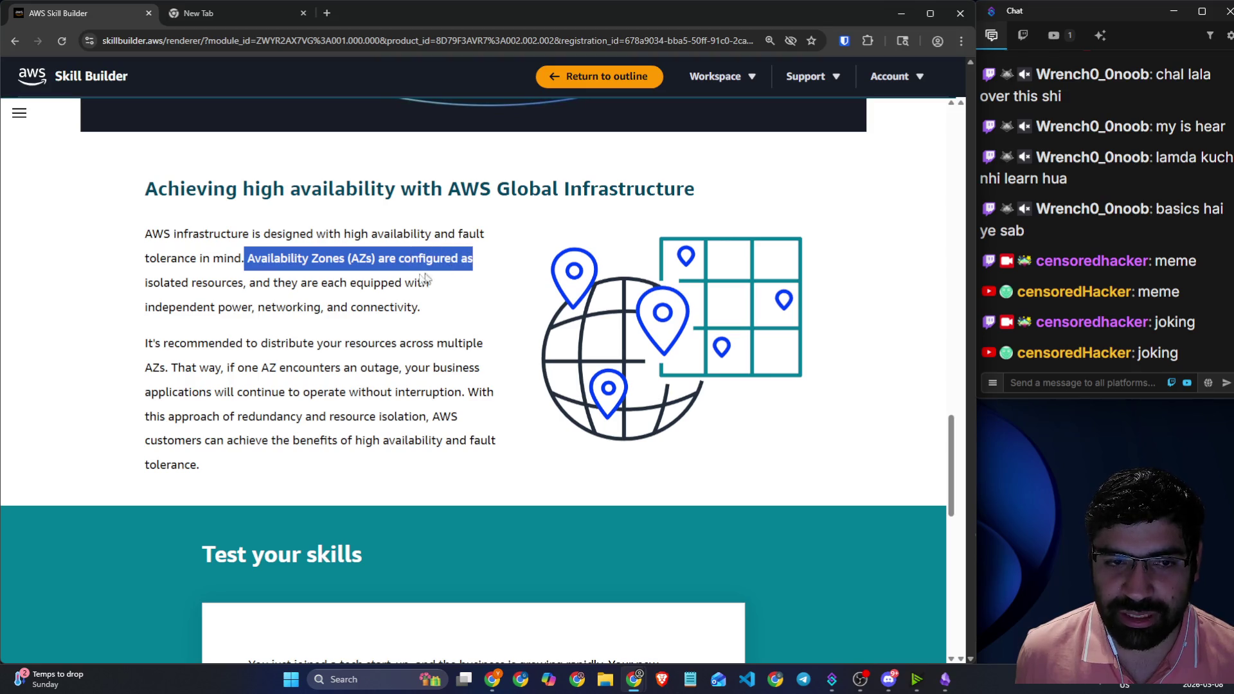
drag(249, 283, 434, 281)
drag(146, 307, 430, 314)
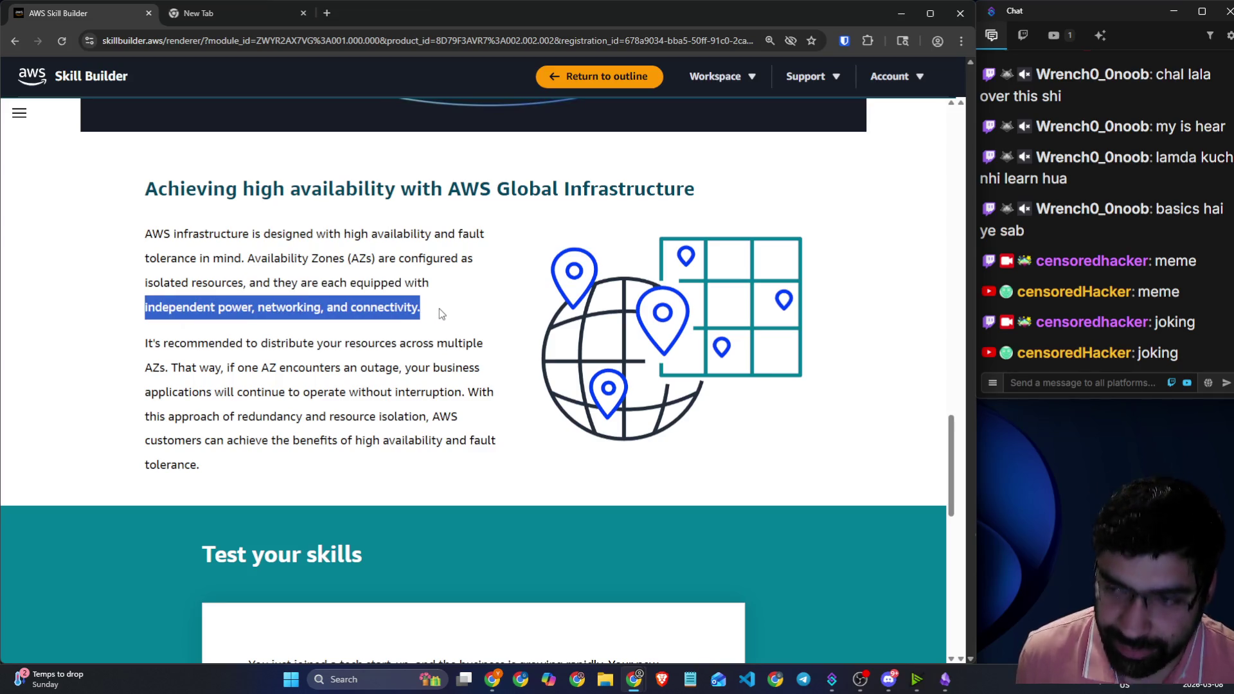
scroll(440, 313, down, 2)
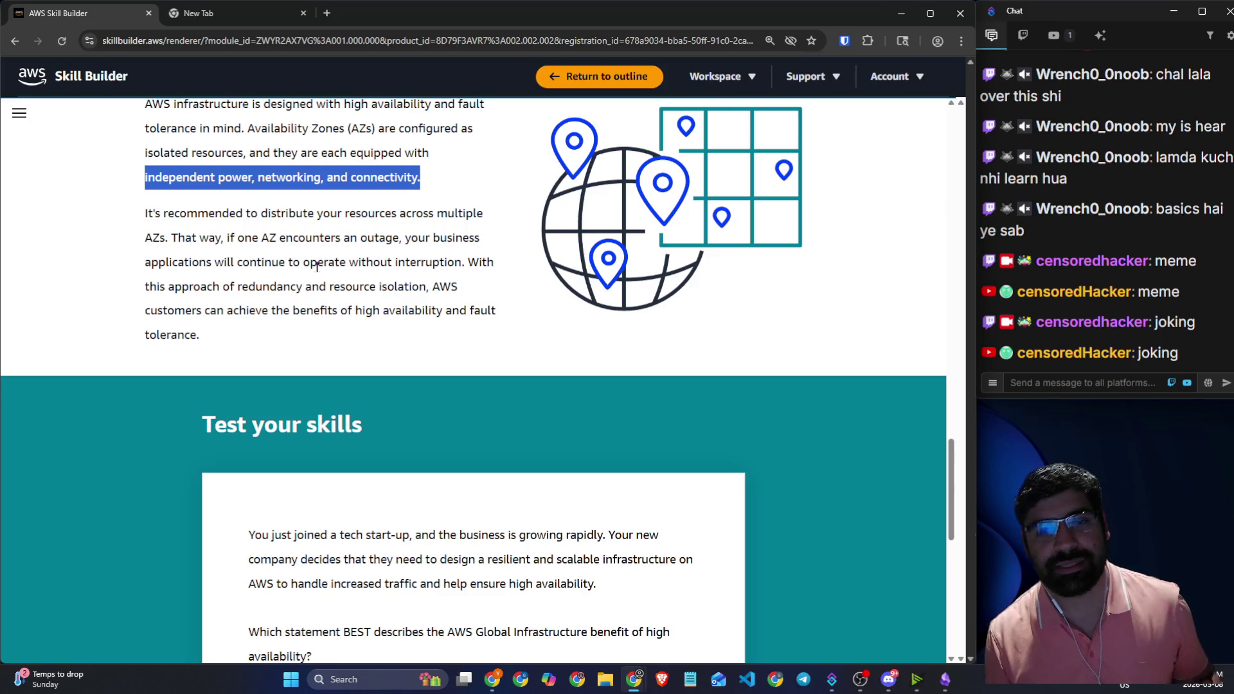
drag(288, 213, 474, 214)
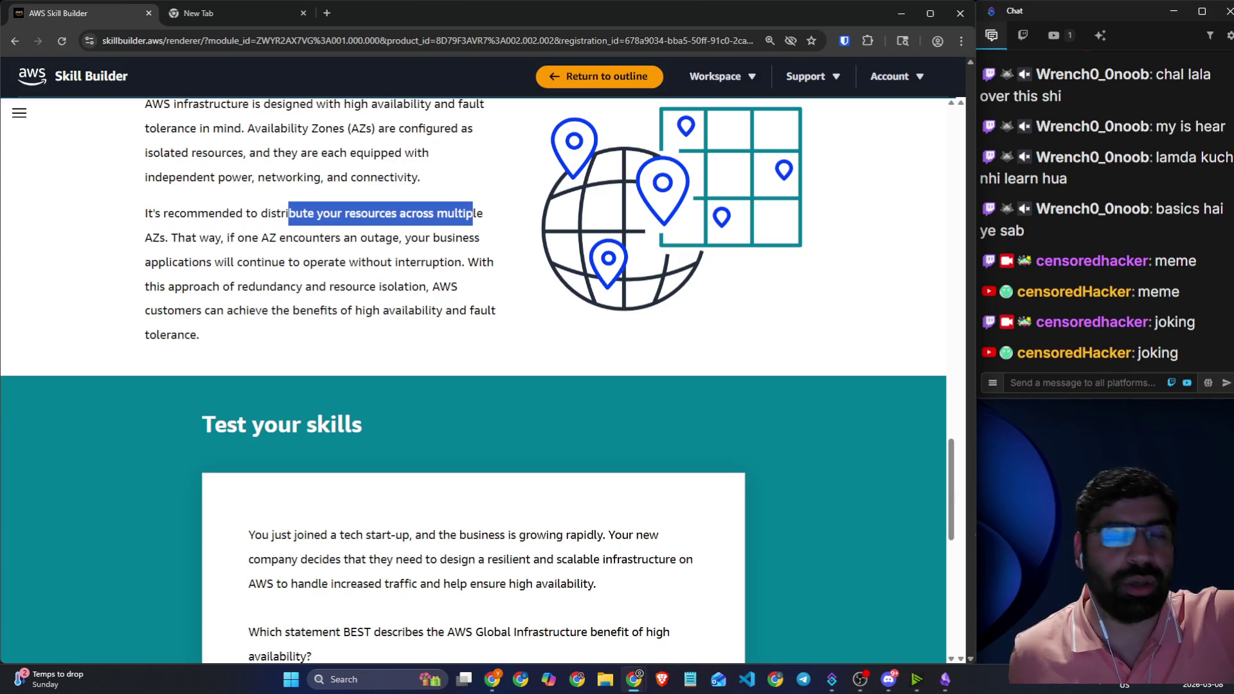
- Close the empty New Tab browser tab
scroll(550, 315, up, 9)
scroll(284, 344, down, 1)
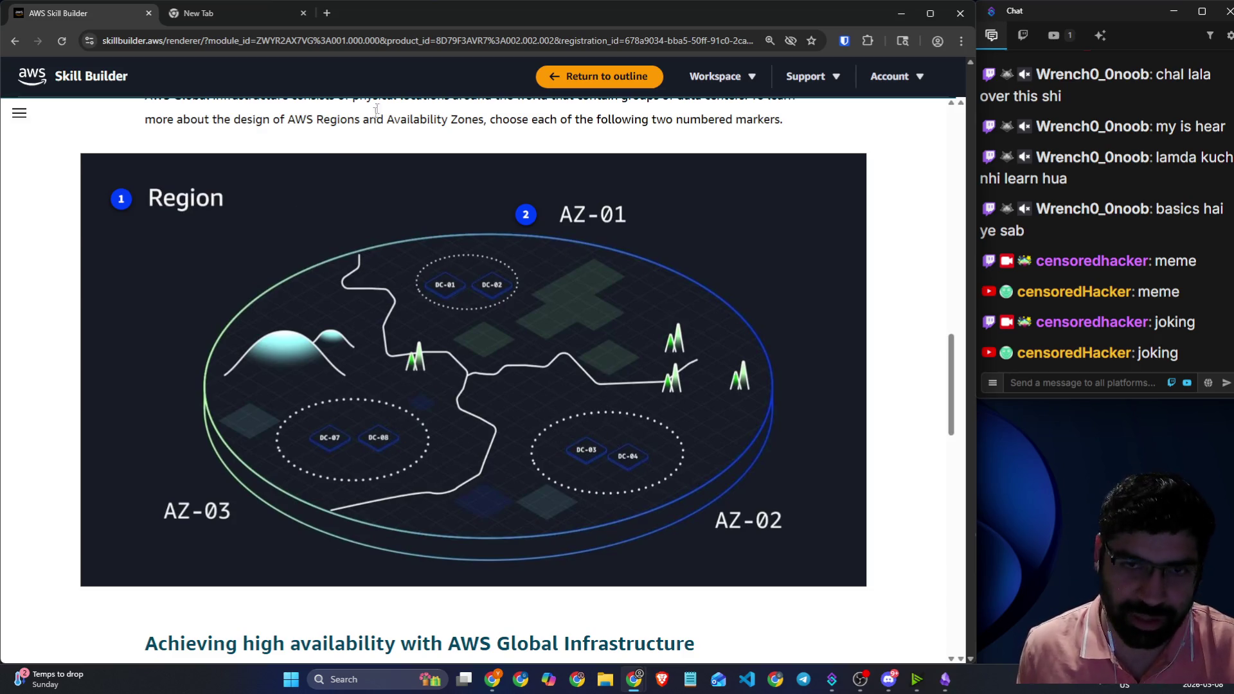
click(303, 13)
- Highlight the lines on AZ outages, uninterrupted applications, redundancy and fault-tolerance benefits, then open a new tab
scroll(364, 265, down, 8)
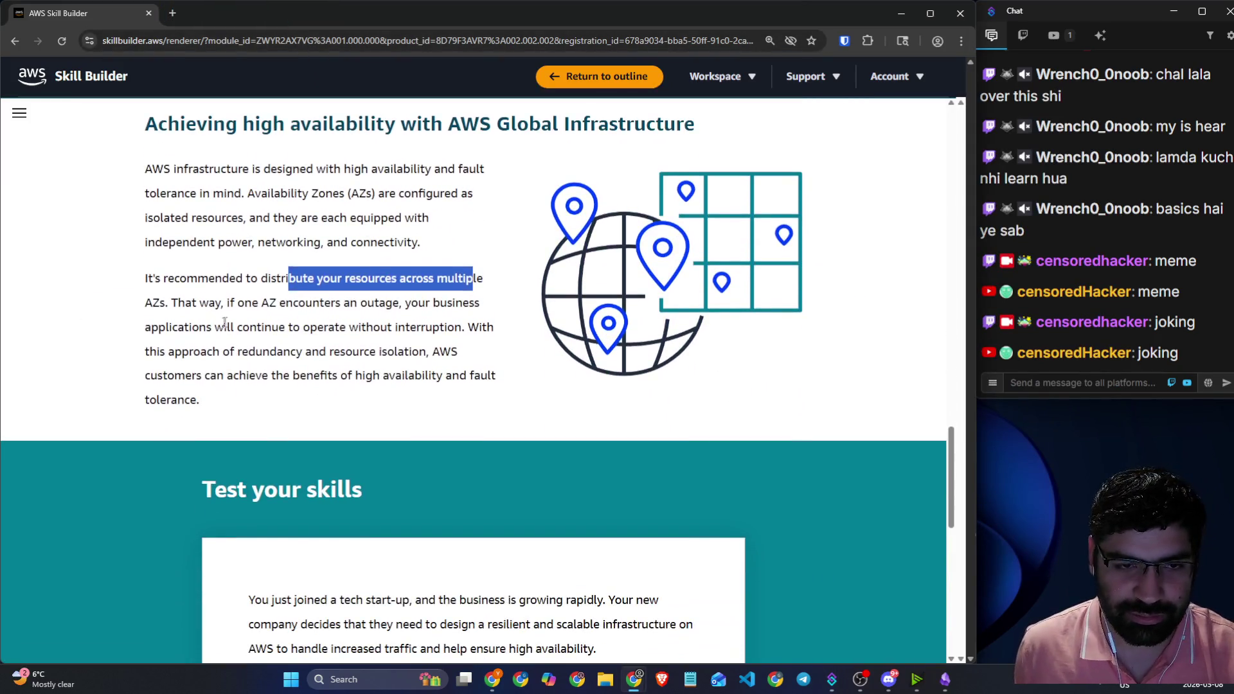
drag(245, 303, 478, 301)
drag(237, 328, 506, 335)
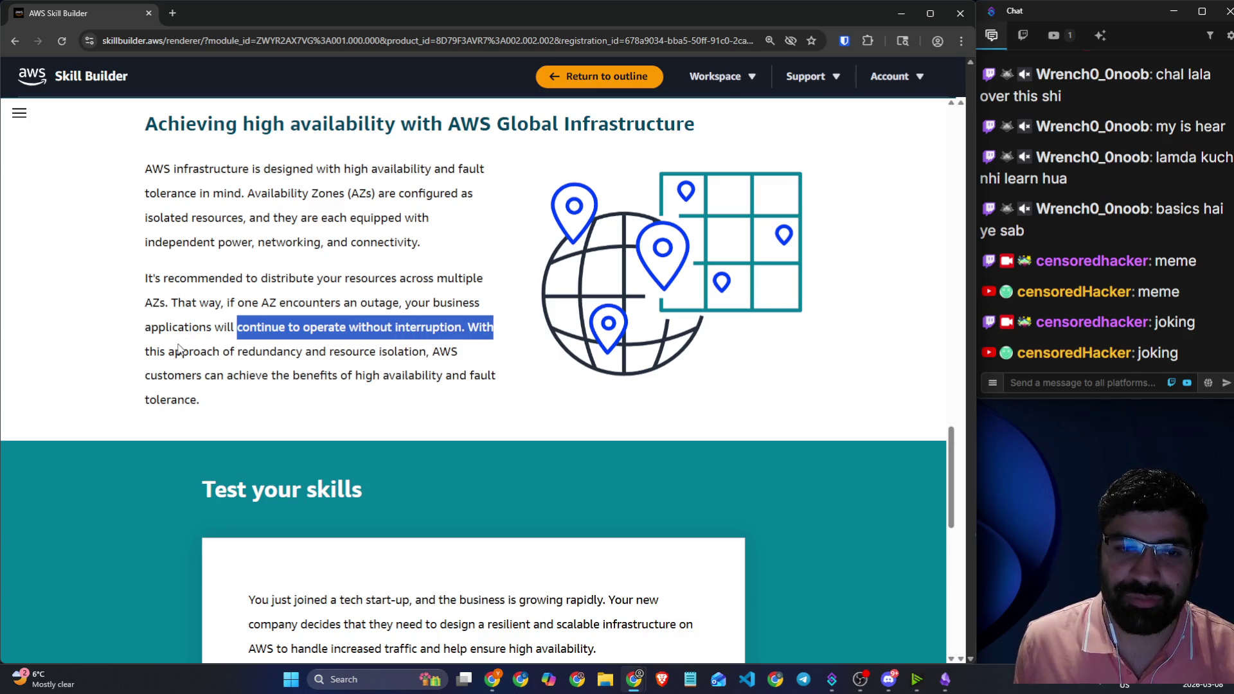
drag(193, 352, 461, 353)
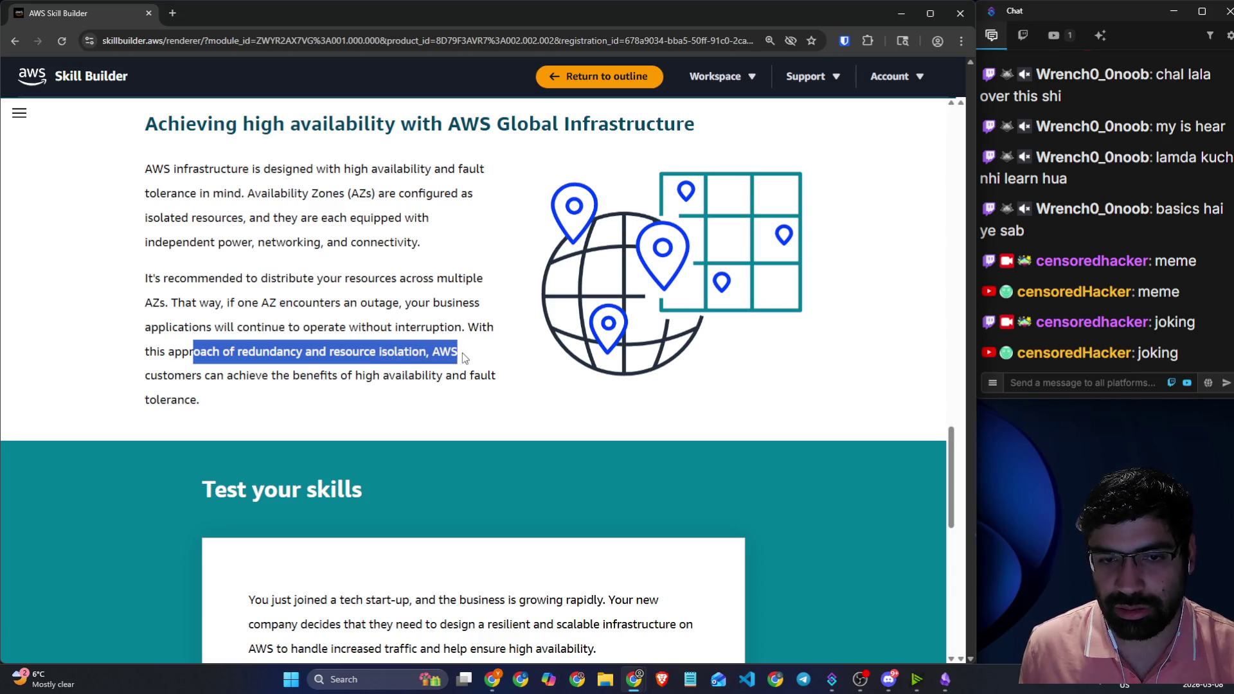
drag(256, 375, 492, 394)
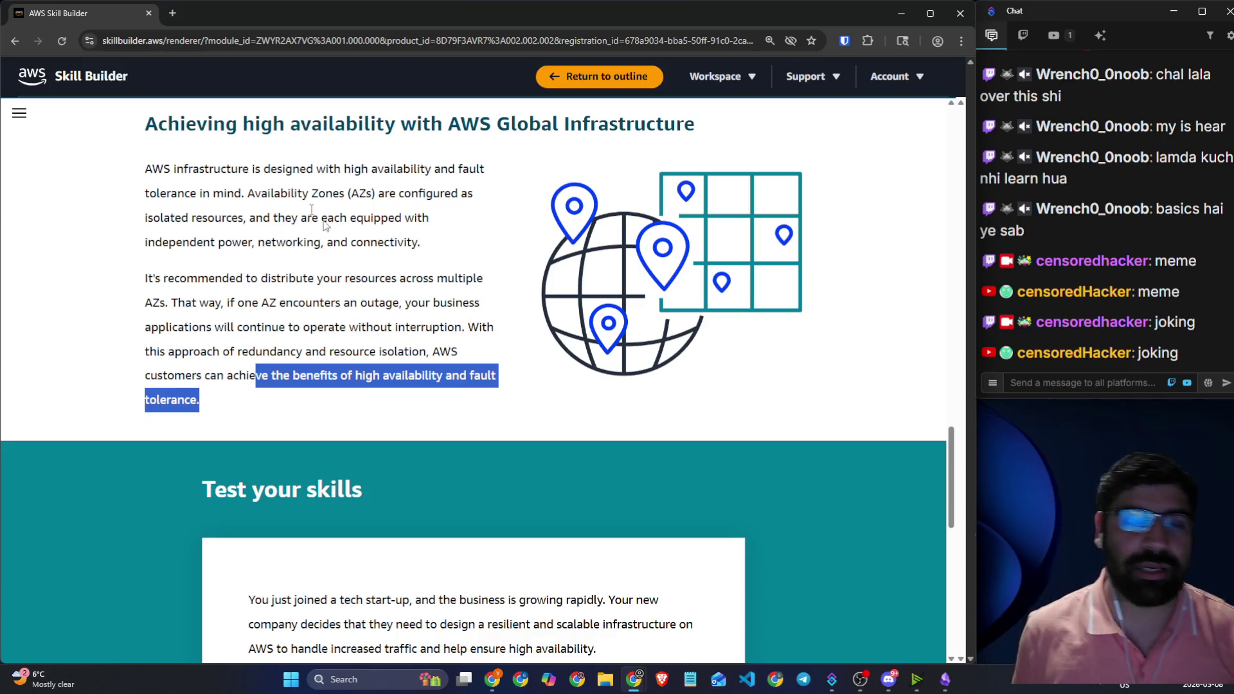
click(173, 13)
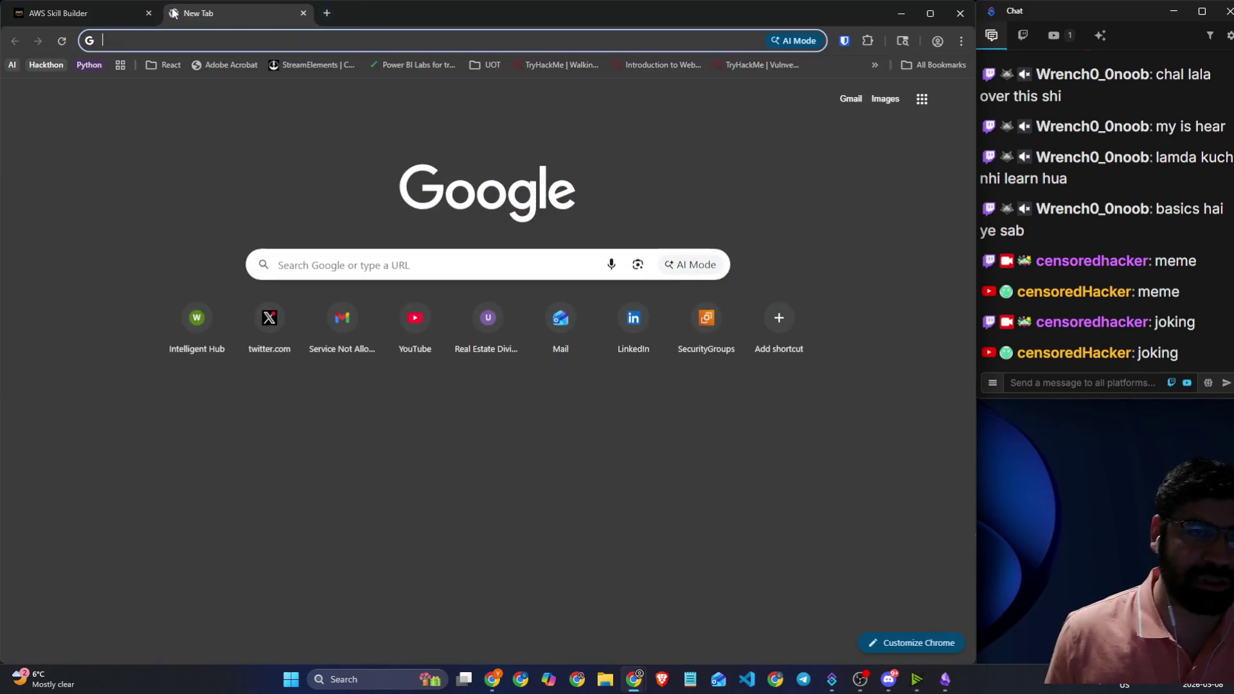
- Go to YouTube and search for 'the social network we didn't crash ever'
text(youtube)
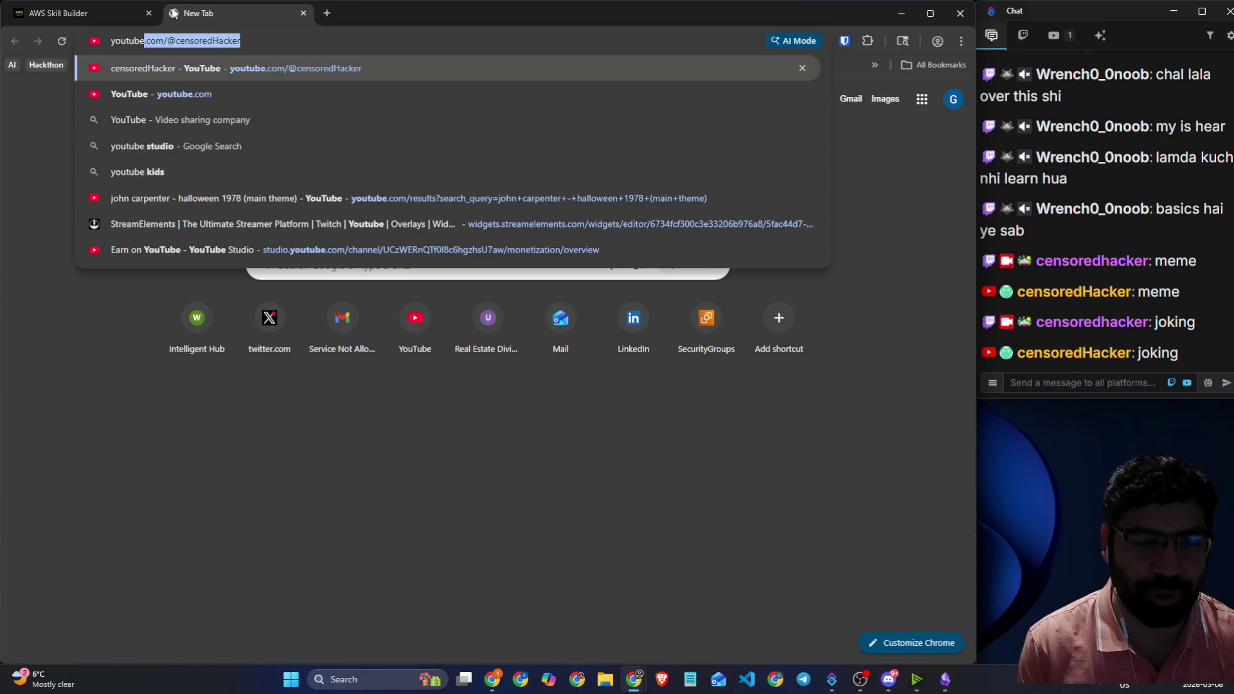
key(Return)
click(356, 85)
text(s)
key(BackSpace)
text(the soc)
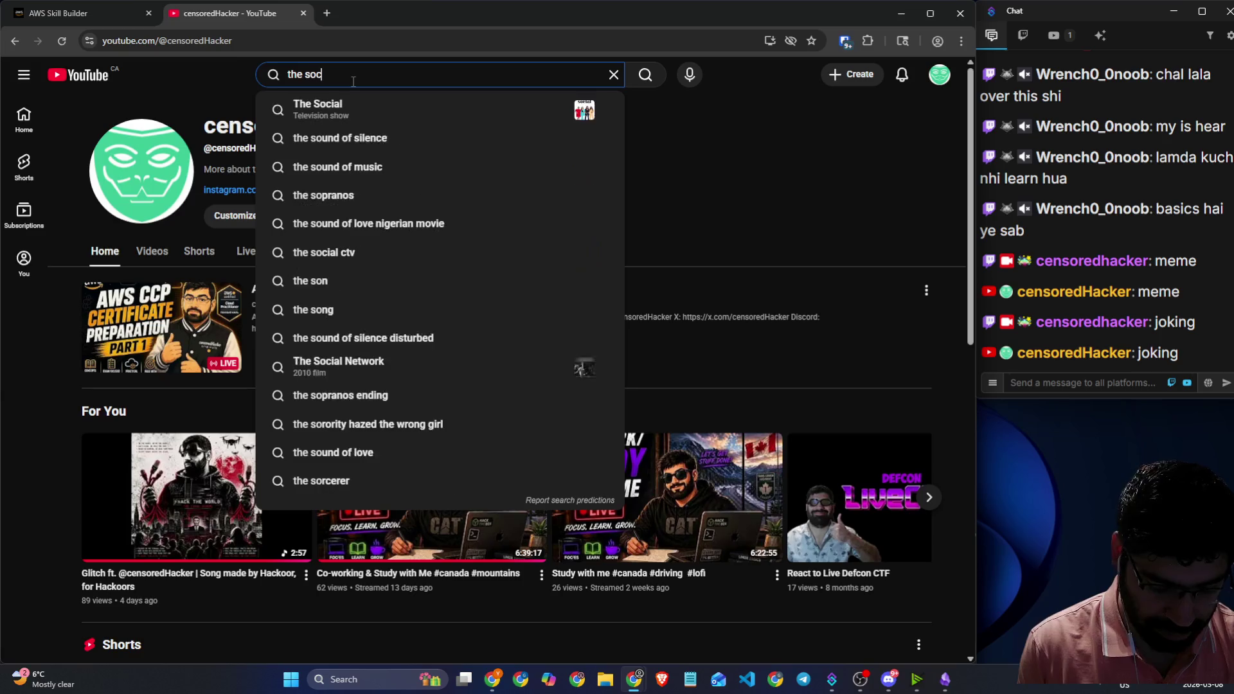
text(ial ne)
key(Down)
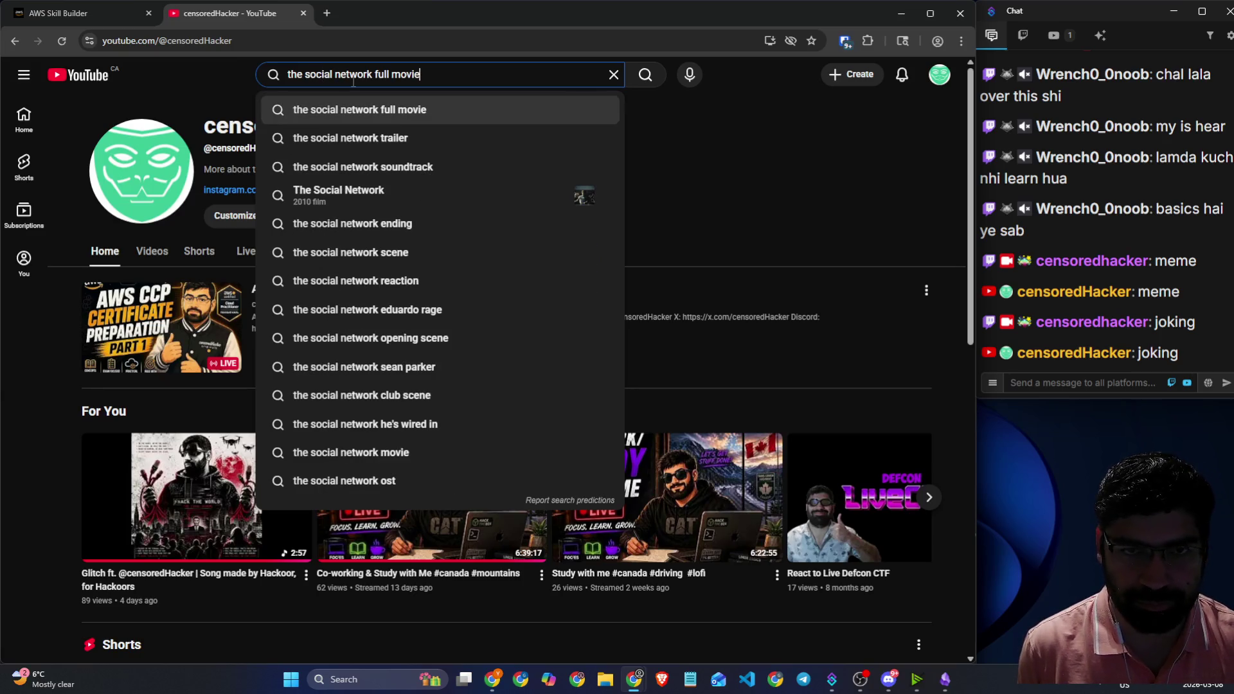
key(BackSpace)
key(BackSpace)
key(BackSpace)
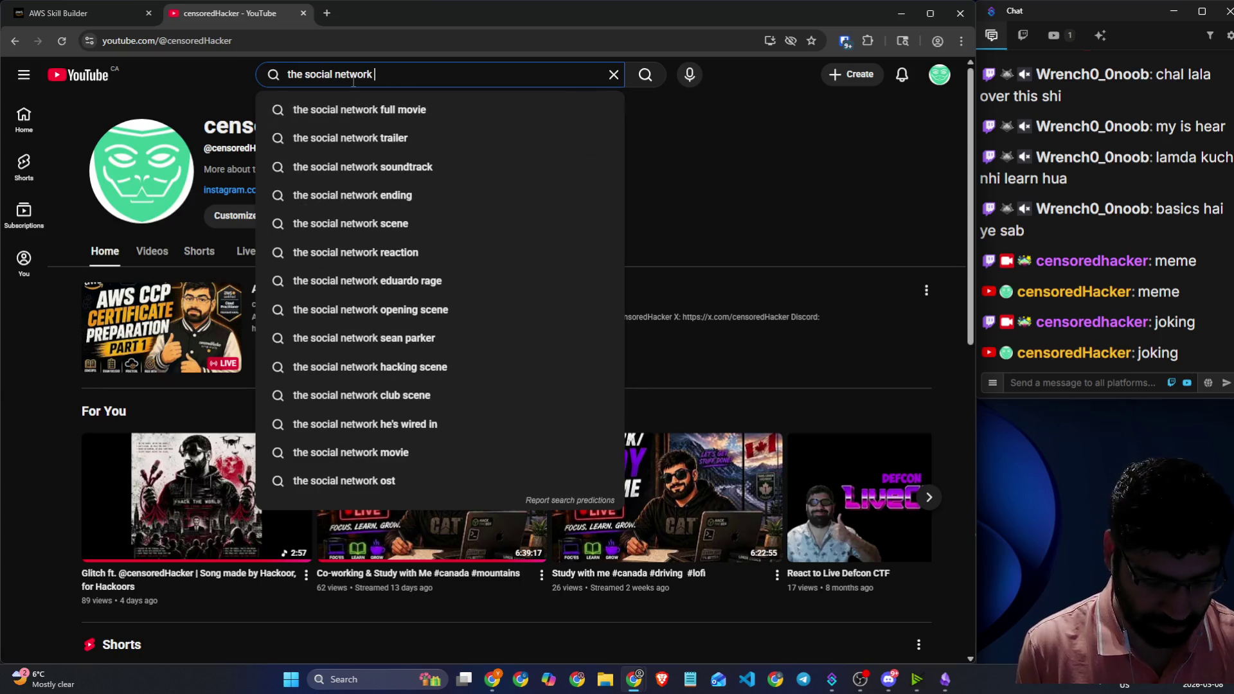
text(we dont)
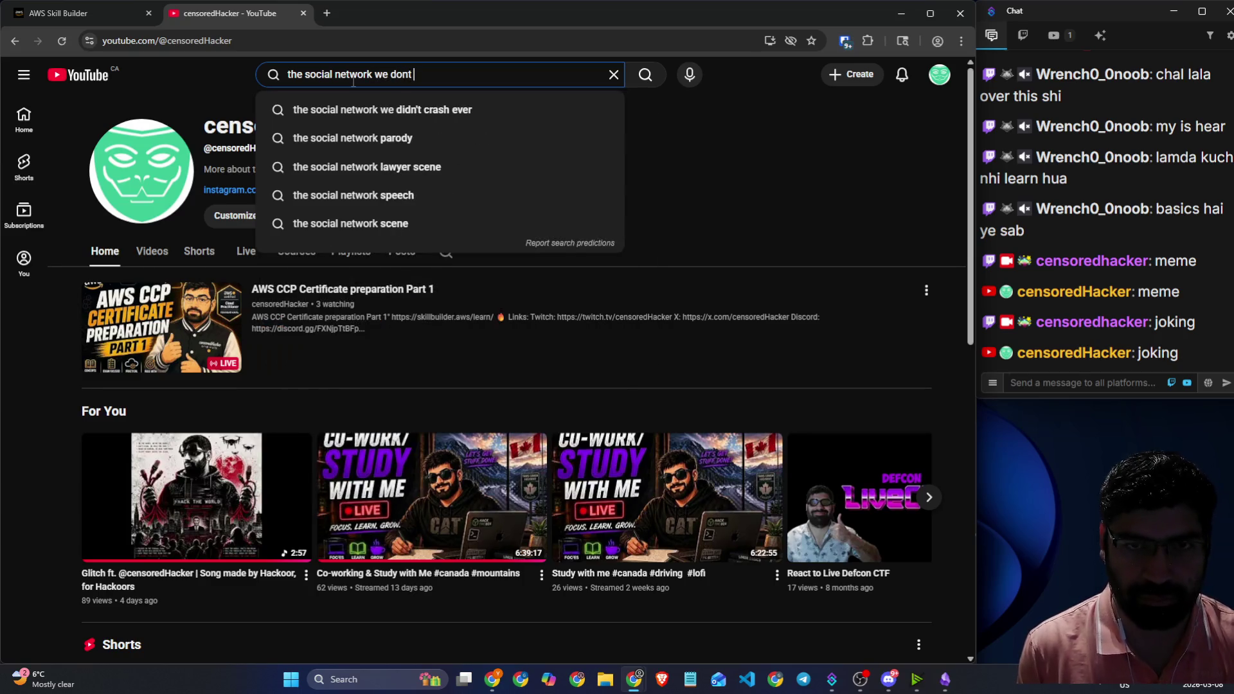
key(Down)
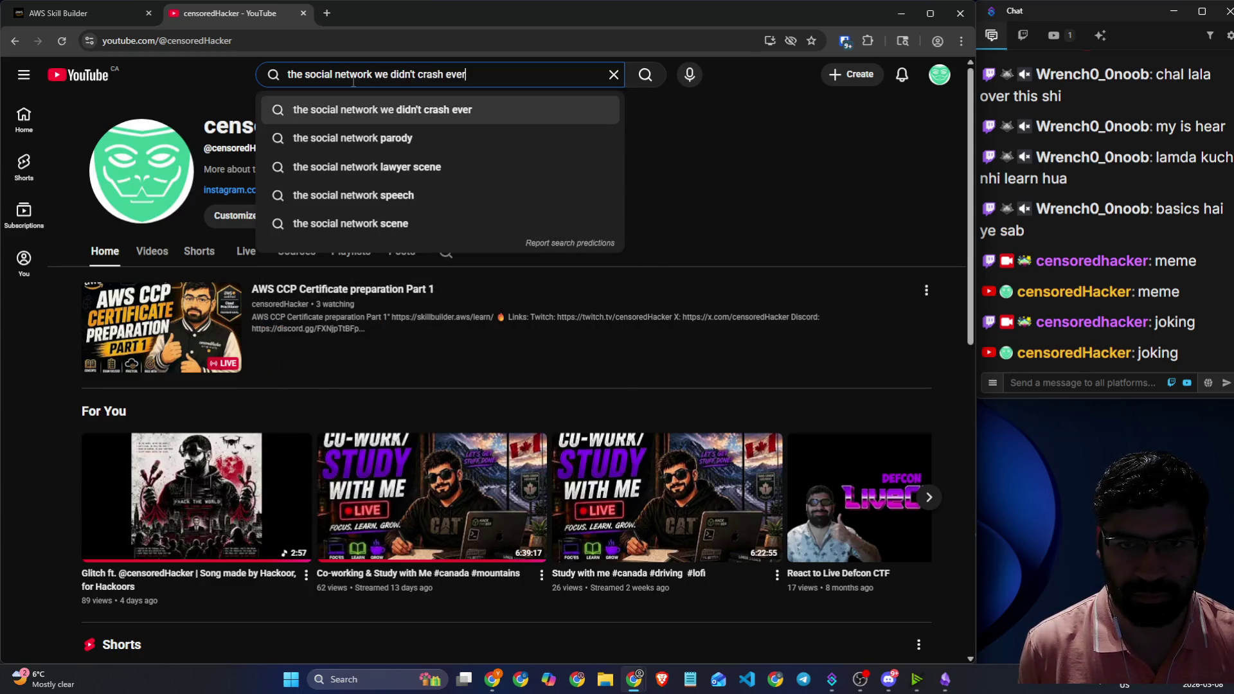
key(Return)
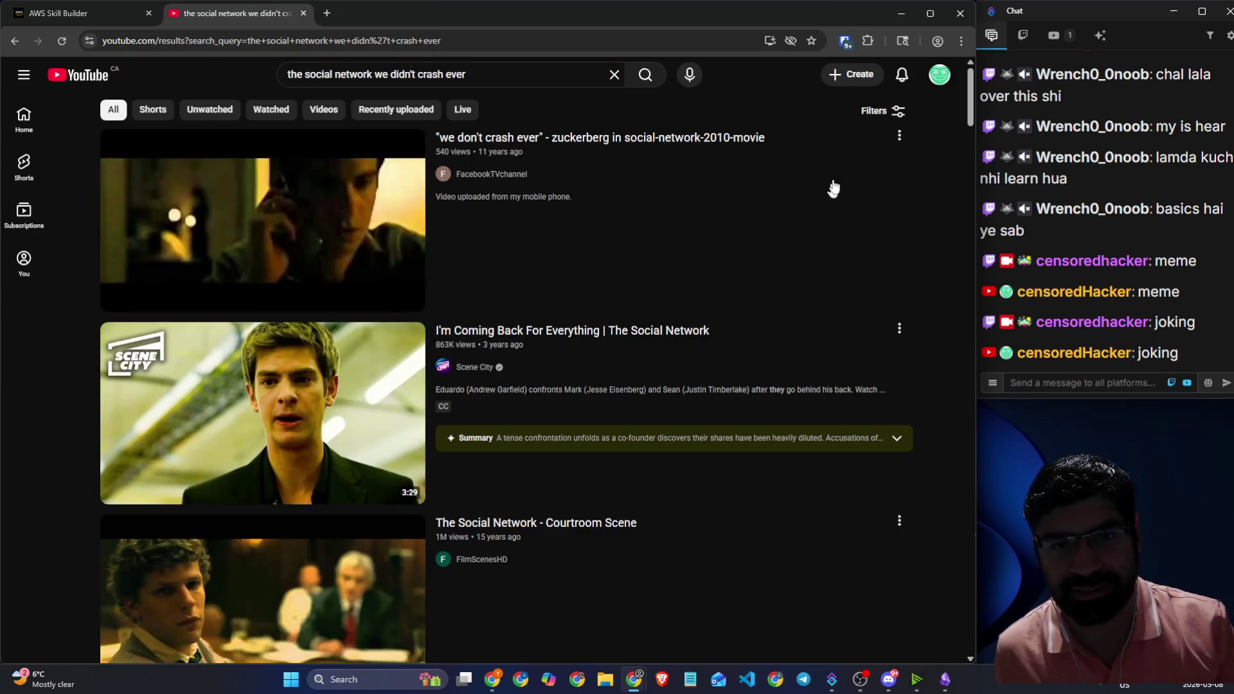